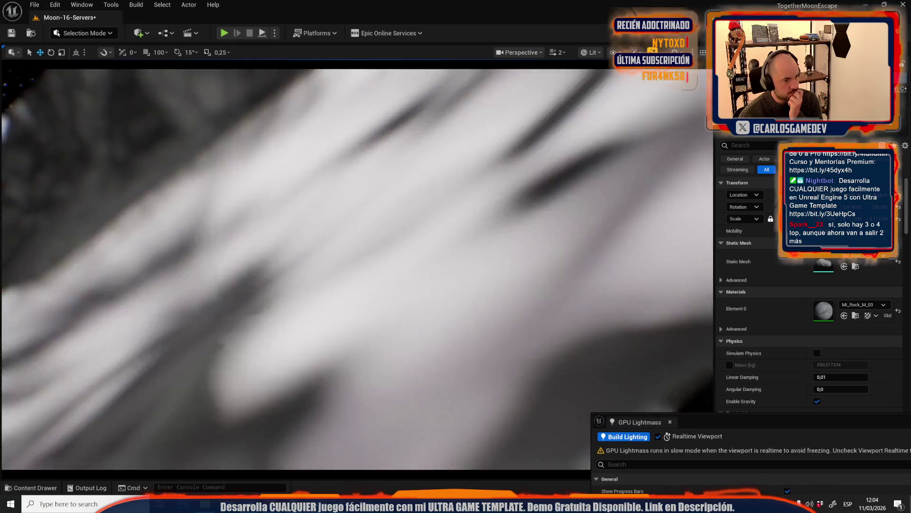
Select the rock beside the structure and shift it down-left toward the wall base
click(275, 231)
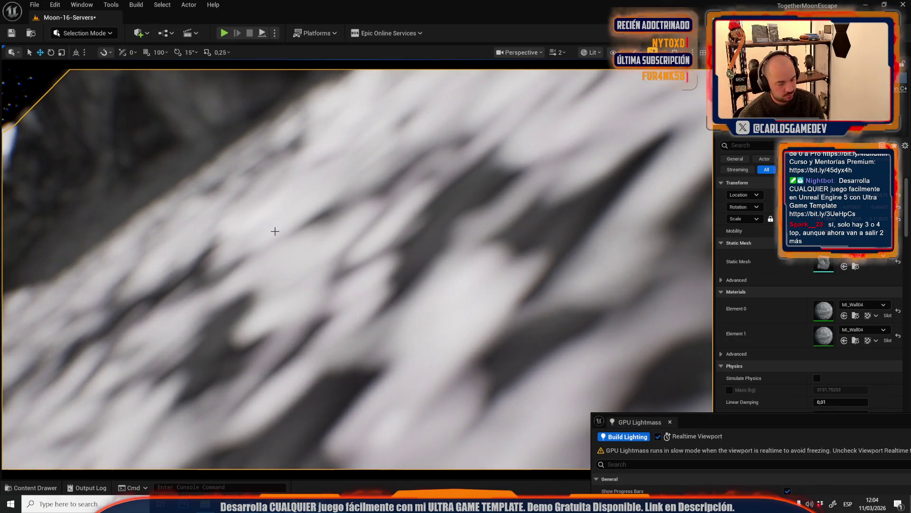
key(ctrl+z)
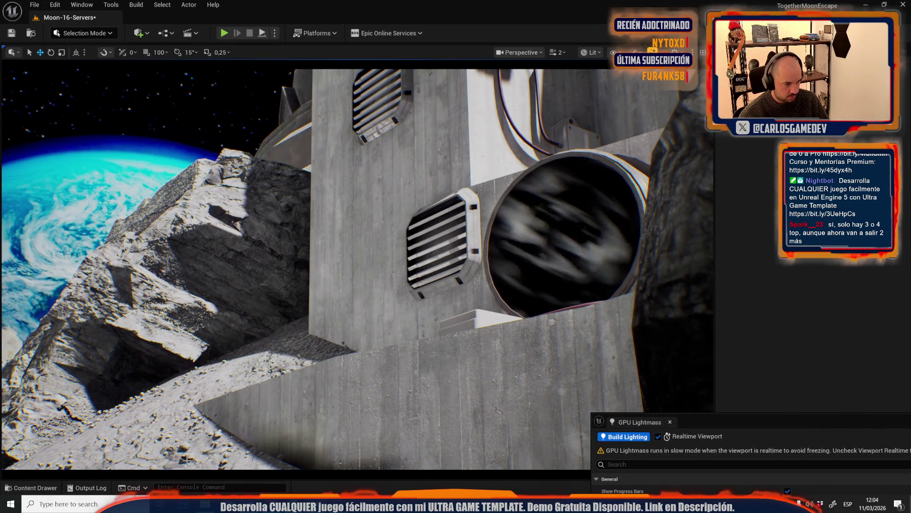
click(186, 459)
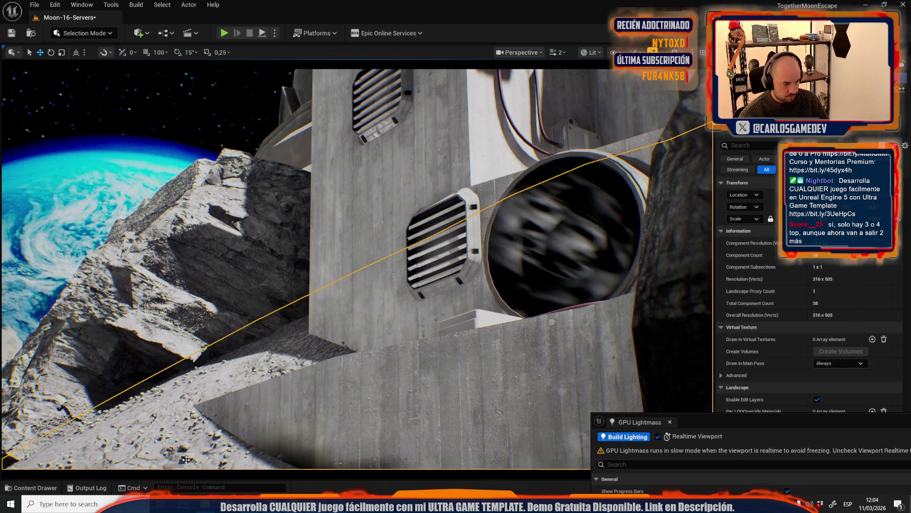
mouse_move(186, 458)
mouse_down()
mouse_move(188, 466)
mouse_move(204, 448)
mouse_move(184, 412)
mouse_move(180, 437)
mouse_move(201, 435)
mouse_move(176, 429)
mouse_move(190, 417)
mouse_move(162, 478)
mouse_up()
key(e)
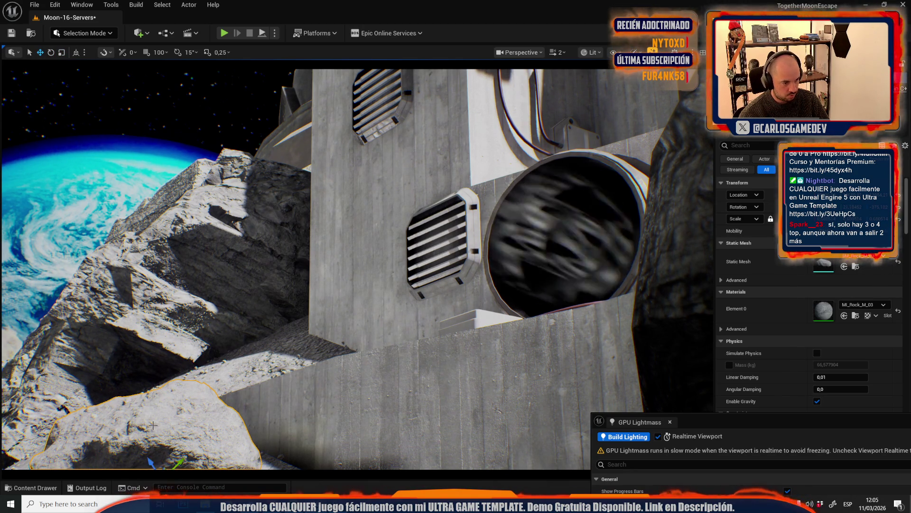
mouse_move(153, 394)
mouse_down()
mouse_move(162, 423)
mouse_move(146, 412)
mouse_up()
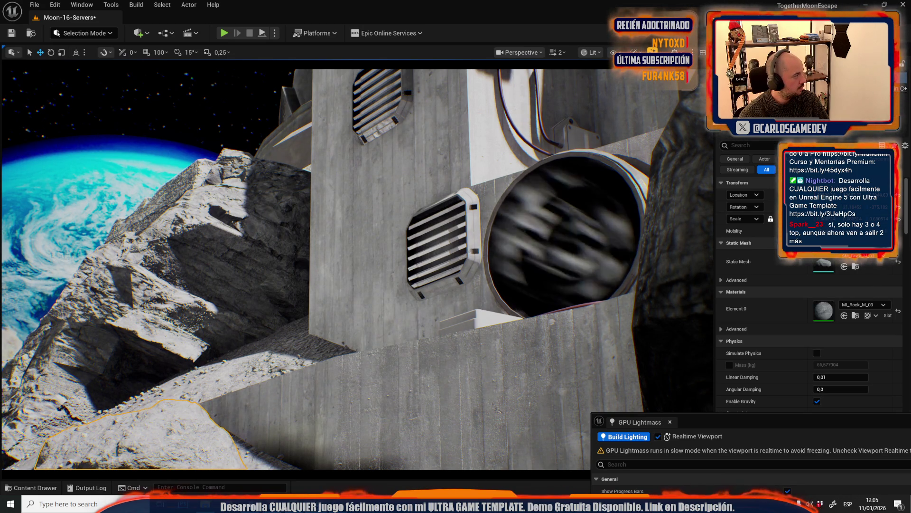
Nudge the rock into place at the wall base, then select the large rock in front
key(1)
key(w)
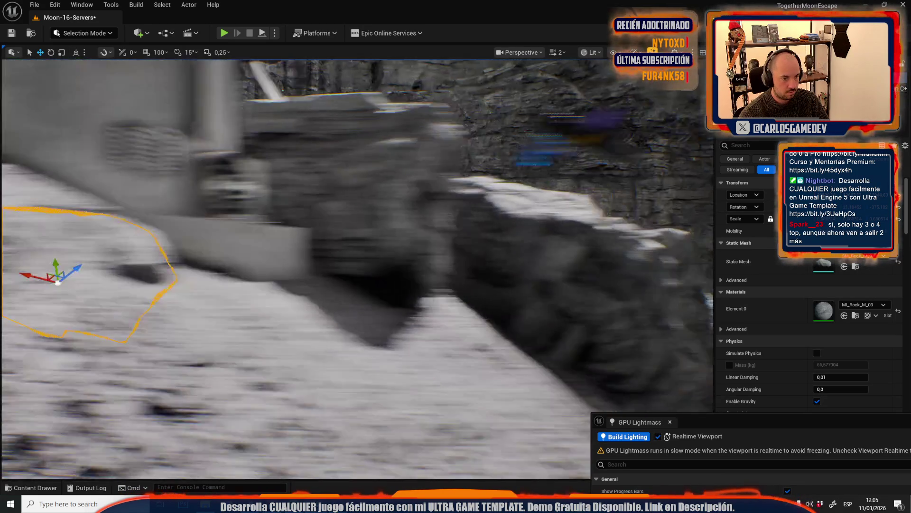
key(w)
scroll(358, 345, down, 1)
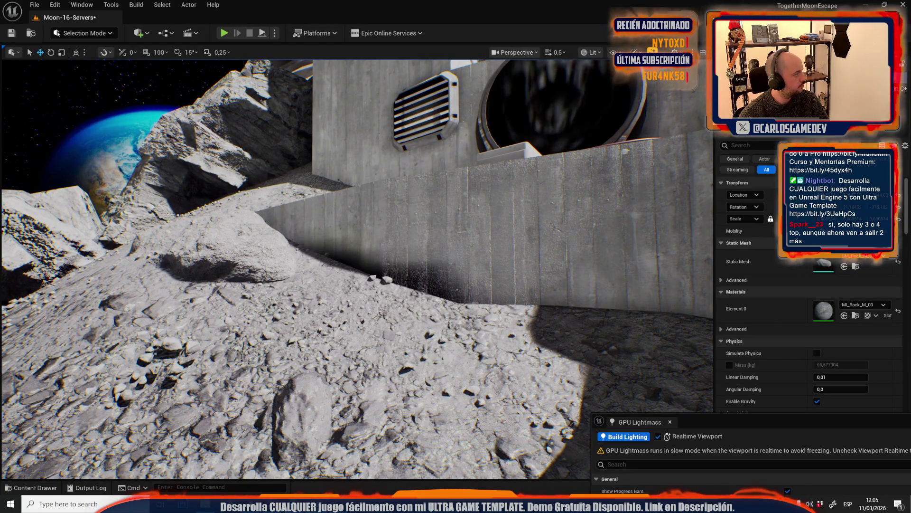
key(2)
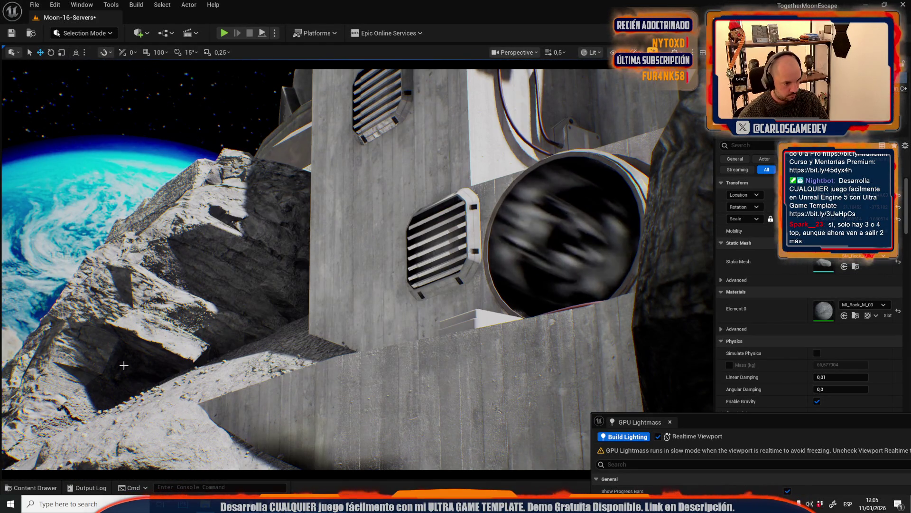
mouse_move(154, 411)
mouse_down()
mouse_move(141, 419)
mouse_move(162, 412)
mouse_up()
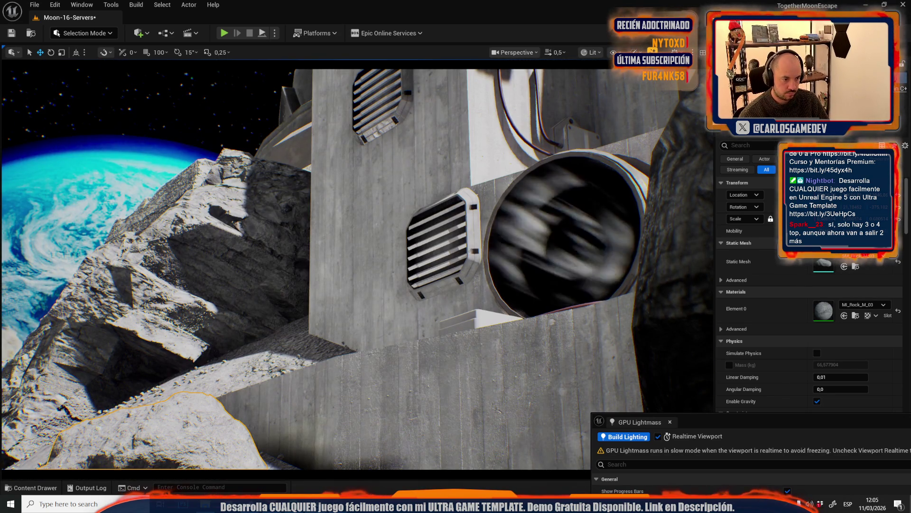
click(266, 366)
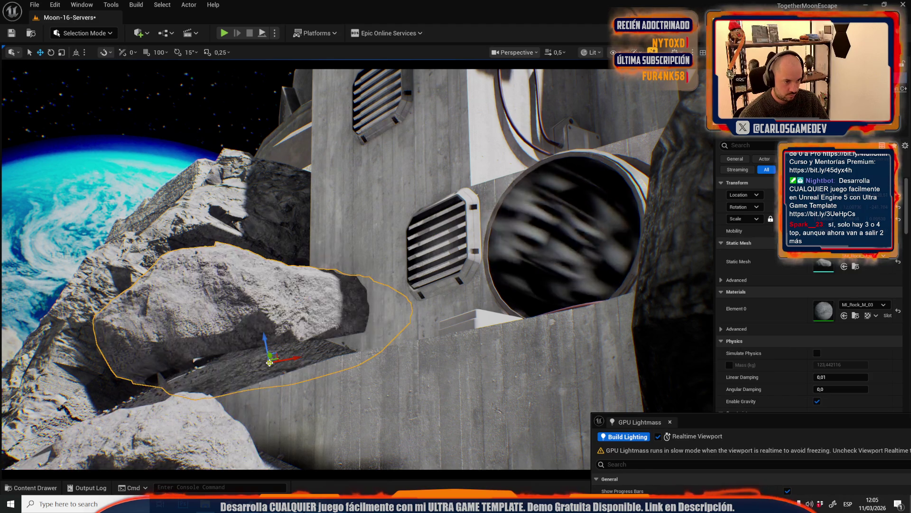
Rotate the large rock into the gap between the concrete wall and the cliff block
key(e)
mouse_move(272, 355)
mouse_down()
mouse_move(266, 394)
mouse_move(289, 352)
mouse_move(268, 365)
mouse_move(307, 354)
mouse_move(251, 370)
mouse_up()
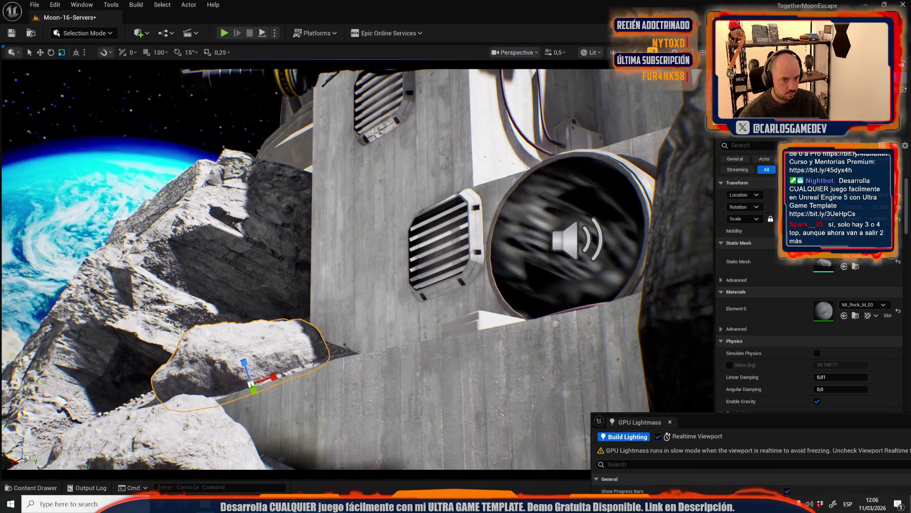
click(97, 141)
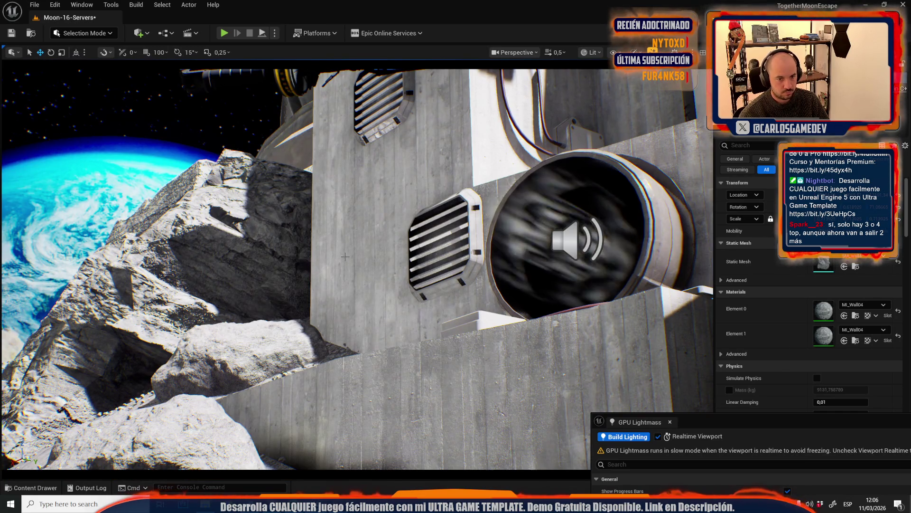
click(345, 256)
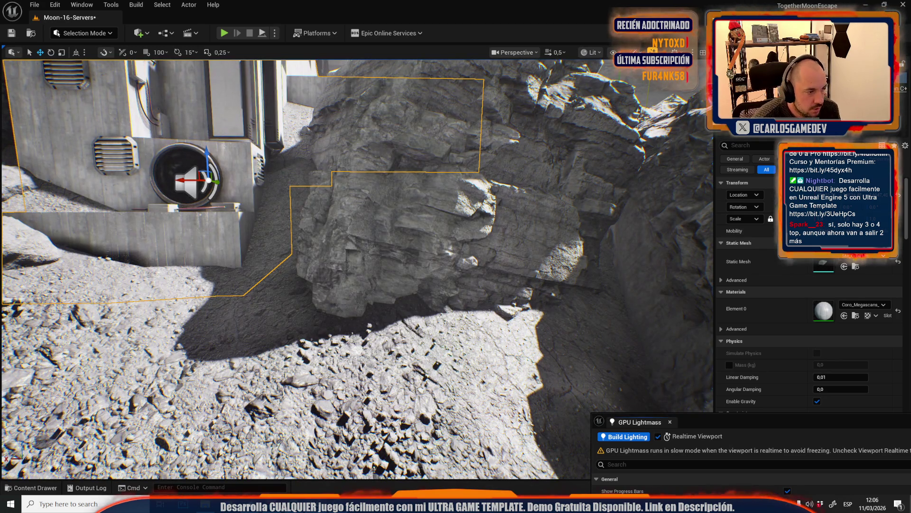
Launch the Edge Decal Tool in Scriptable Tools Mode with Decal Size X set to 3
click(86, 34)
click(90, 136)
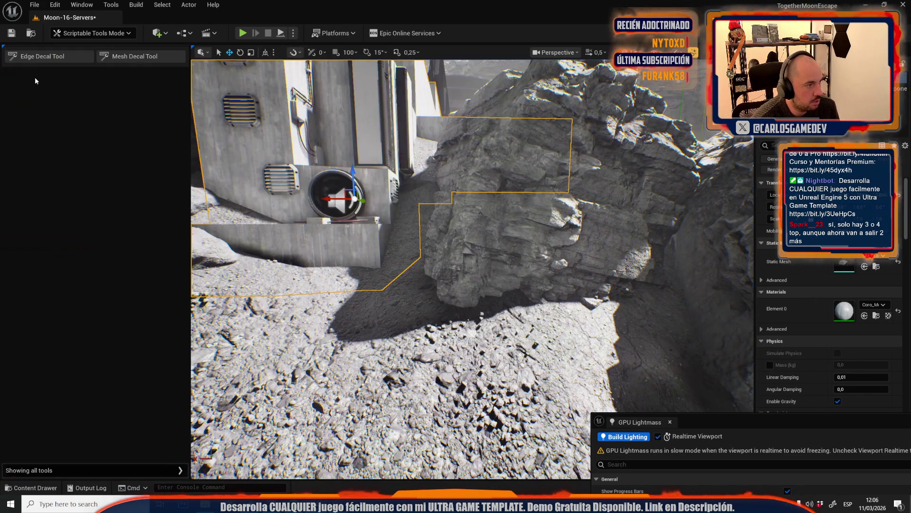
click(39, 60)
click(97, 109)
text(3)
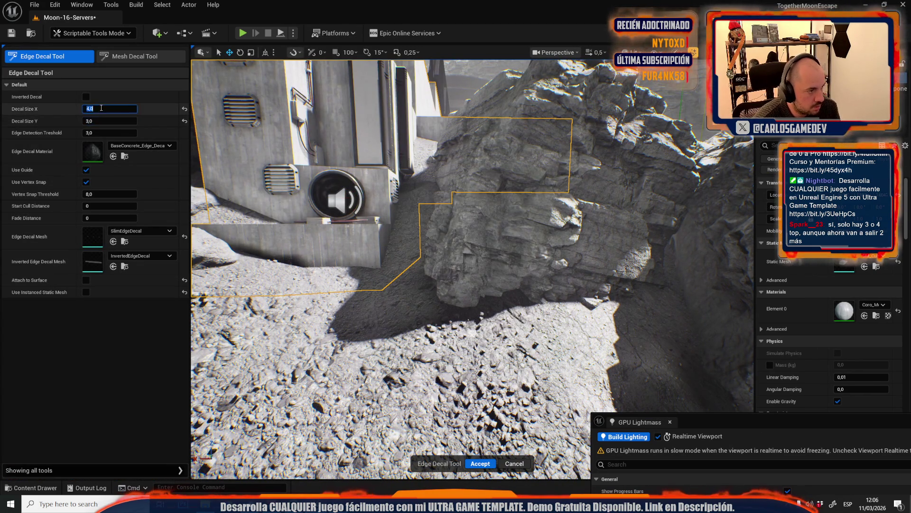
key(Return)
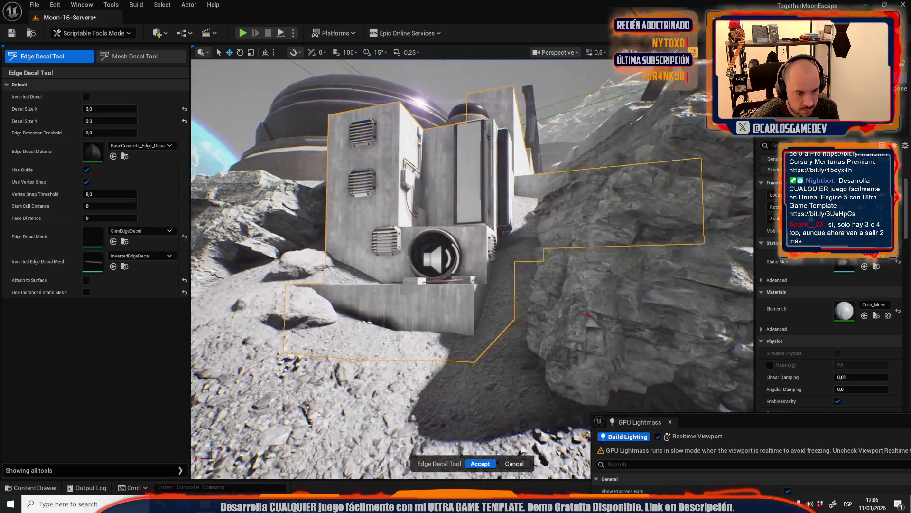
scroll(461, 331, up, 2)
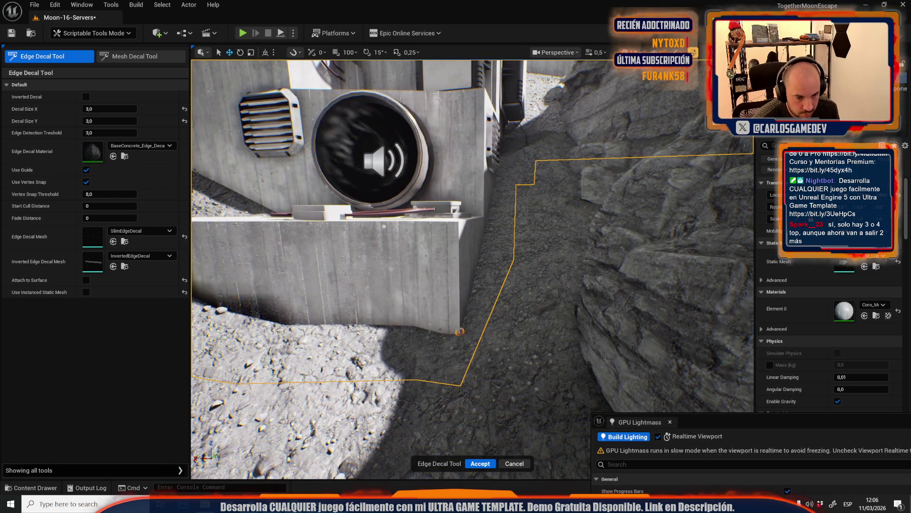
scroll(460, 331, up, 5)
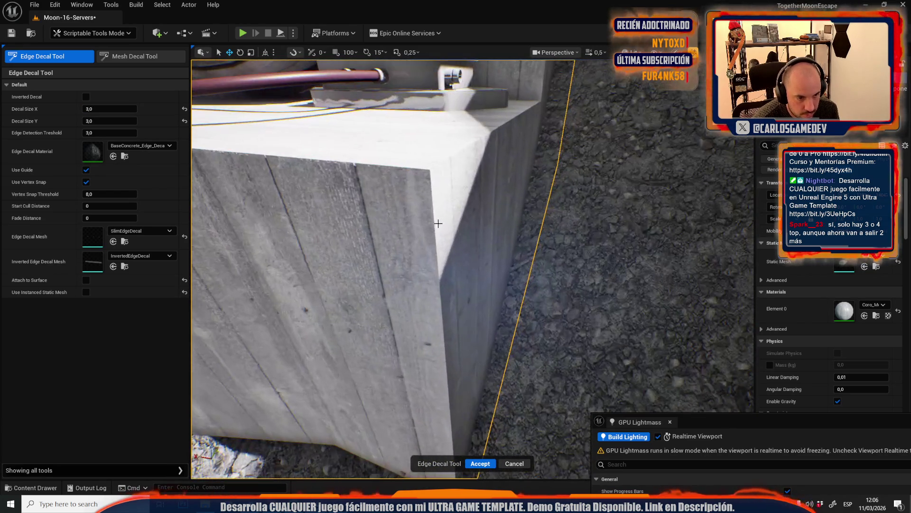
Frame the concrete block in Selection Mode, then restart the Edge Decal Tool from Scriptable Tools Mode
click(92, 38)
click(95, 62)
key(f)
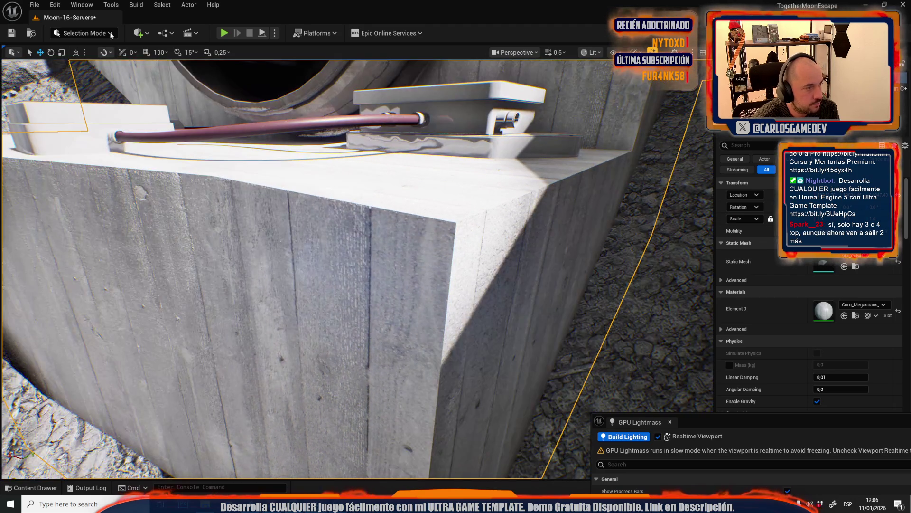
click(100, 33)
click(95, 151)
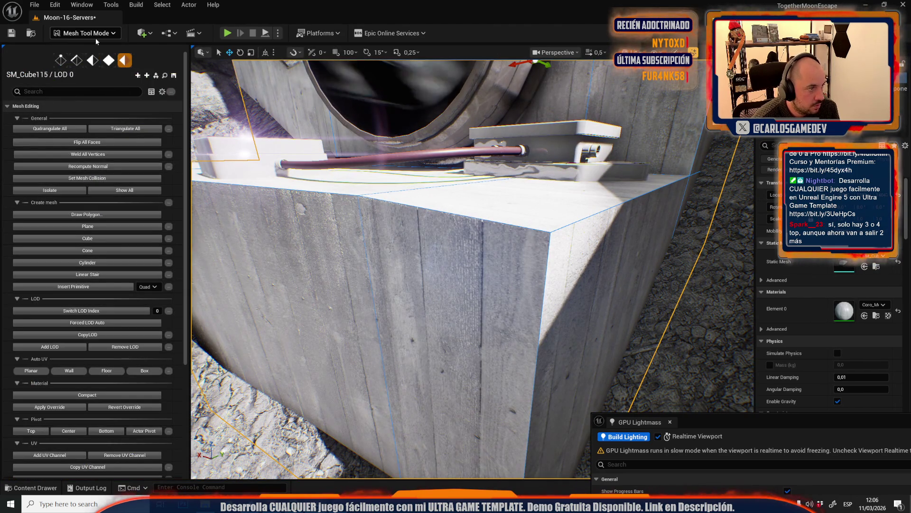
click(96, 35)
click(106, 140)
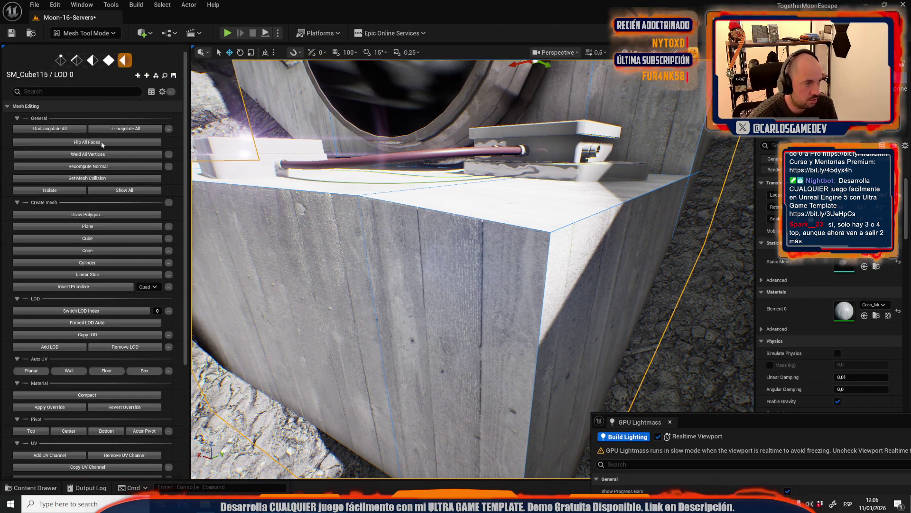
click(60, 58)
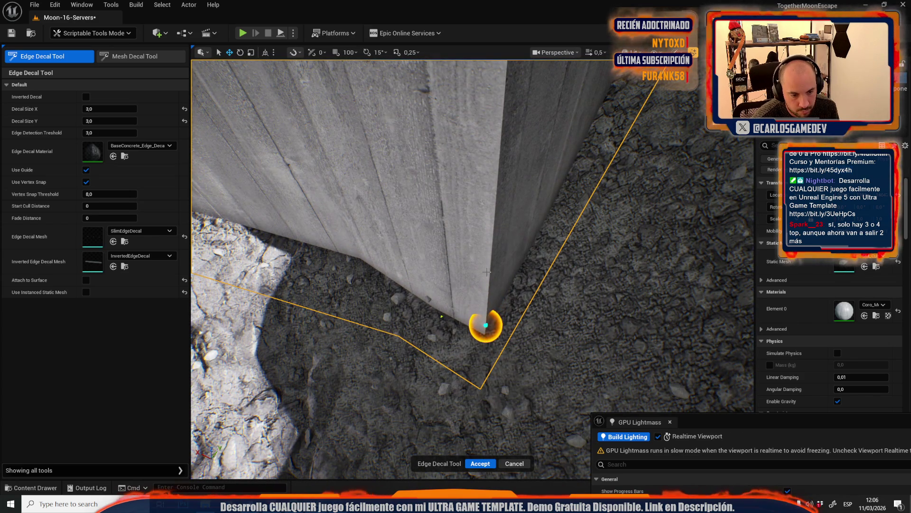
Trace edge decals up the box's corner and along its top edge, and accept them
click(485, 325)
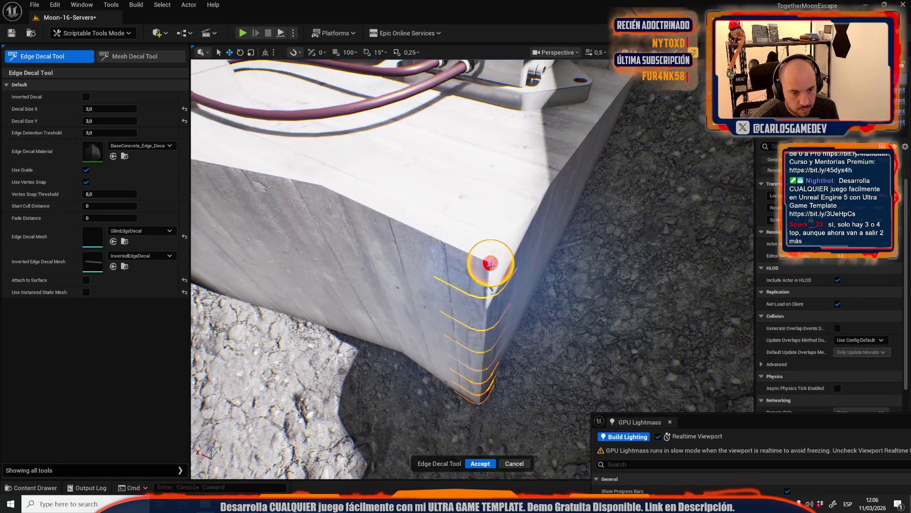
click(491, 261)
click(325, 189)
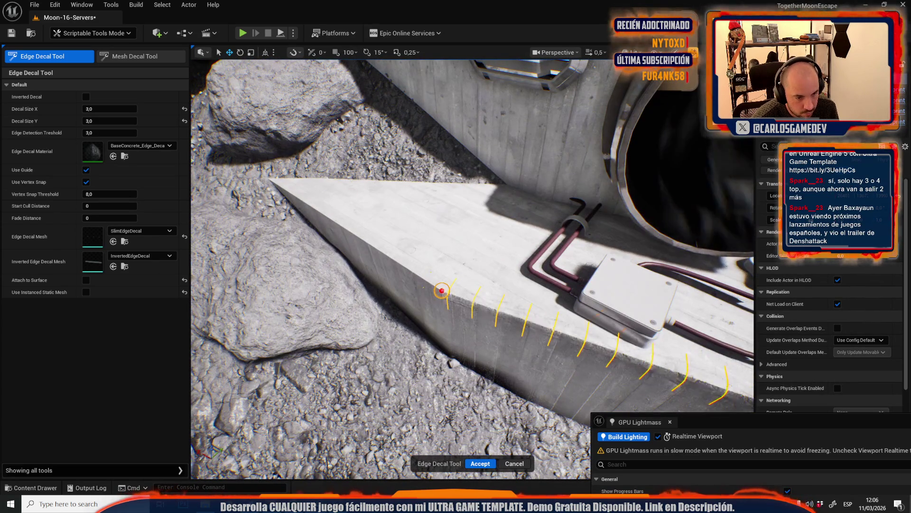
click(441, 290)
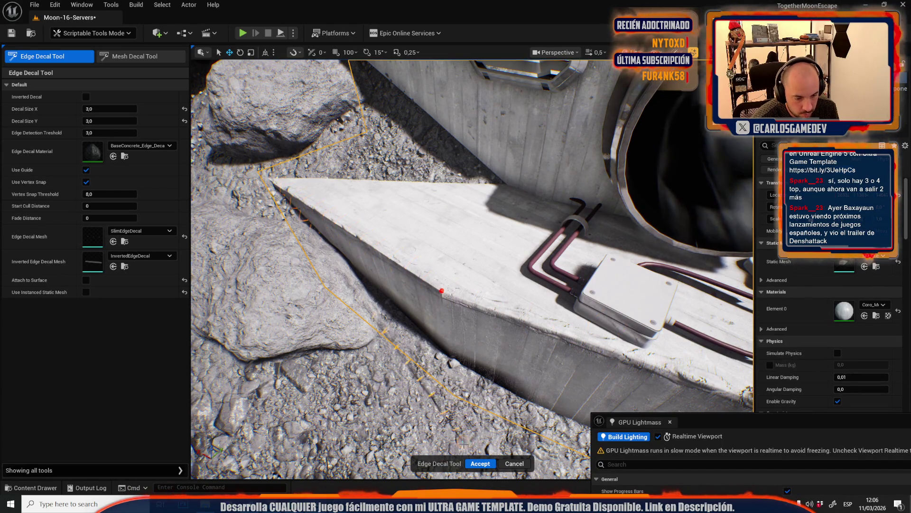
click(481, 463)
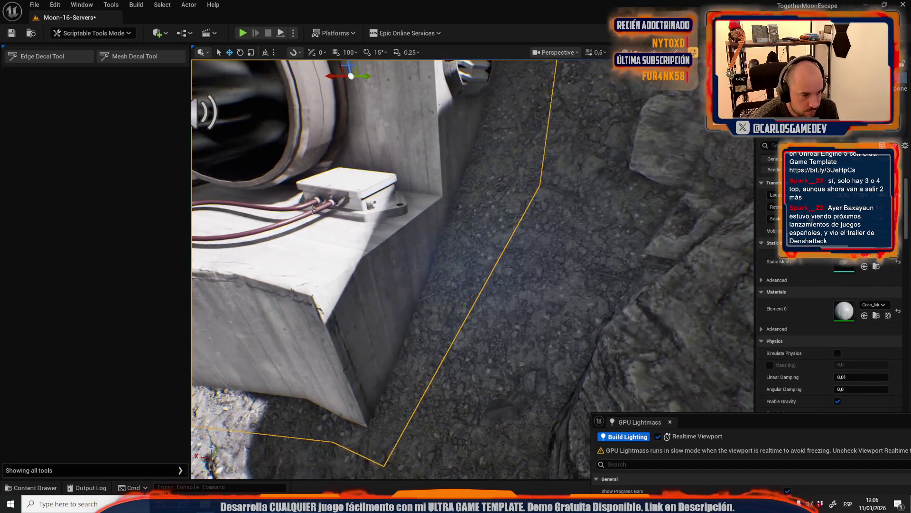
Restart the Edge Decal Tool and bring the wall and junction box into view
click(81, 57)
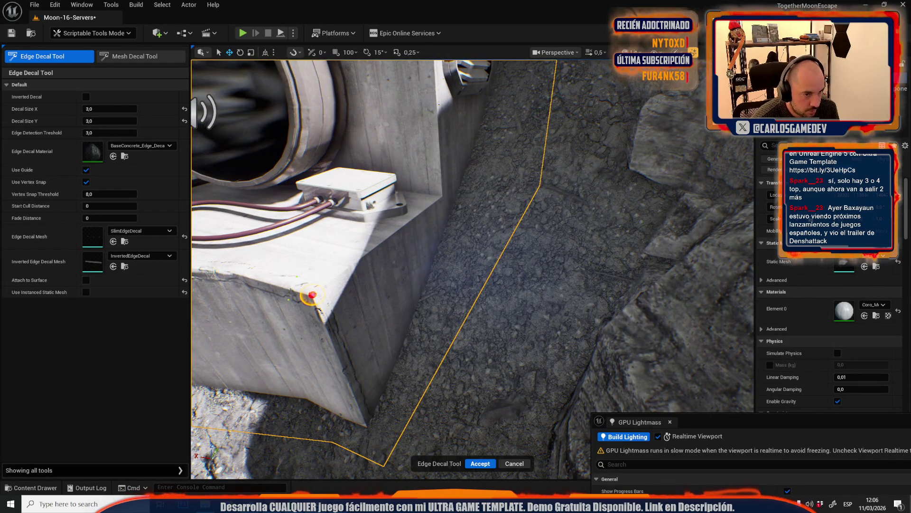
mouse_move(439, 195)
mouse_down()
mouse_move(465, 427)
mouse_move(444, 407)
mouse_move(283, 449)
mouse_up()
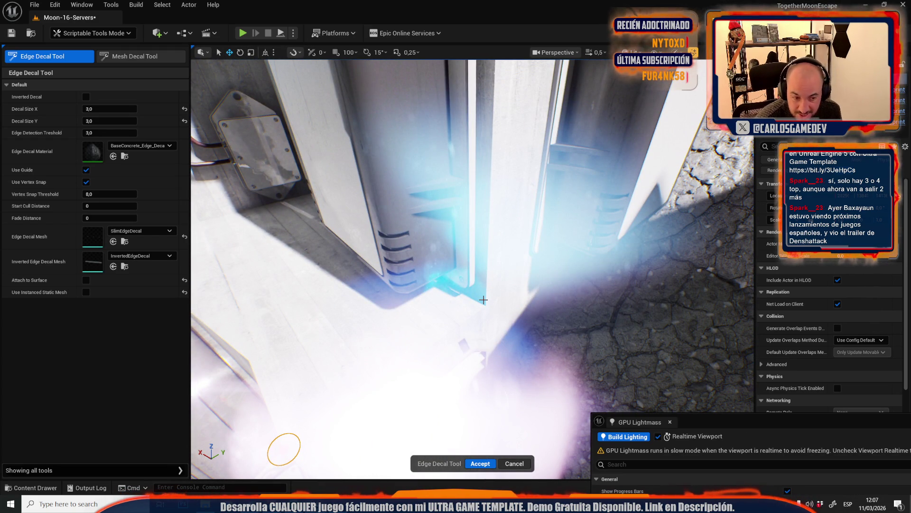
scroll(483, 299, up, 2)
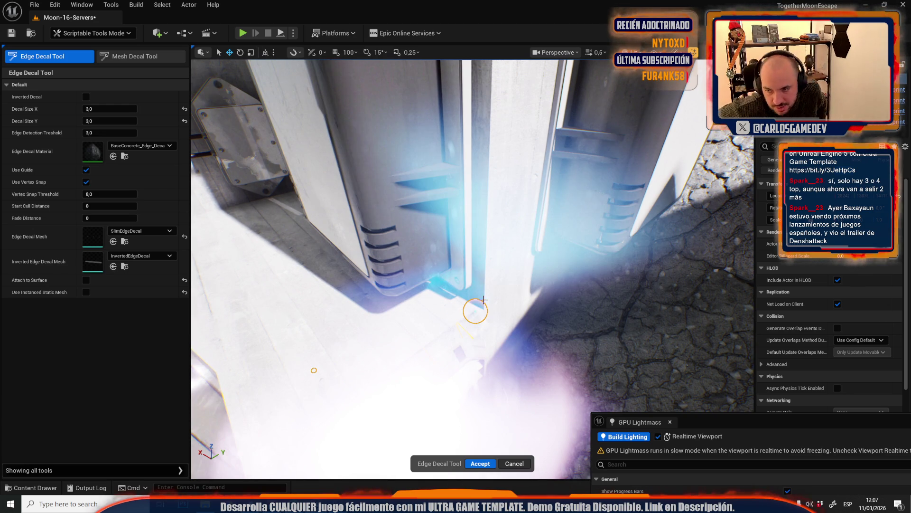
scroll(484, 300, up, 1)
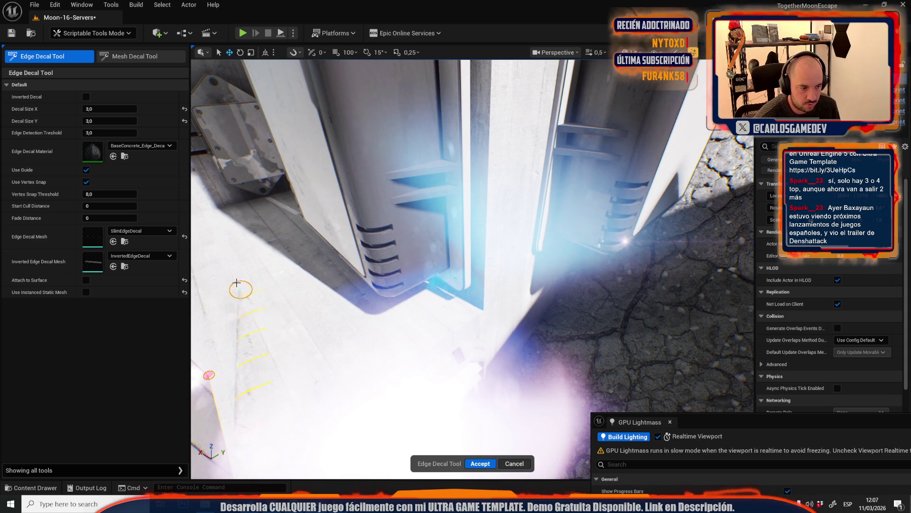
scroll(236, 283, up, 5)
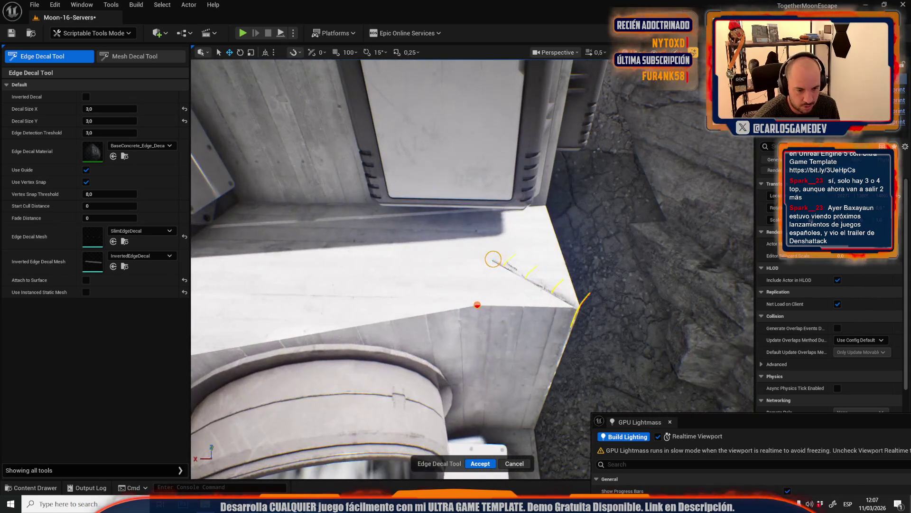
scroll(493, 258, up, 2)
scroll(442, 312, up, 5)
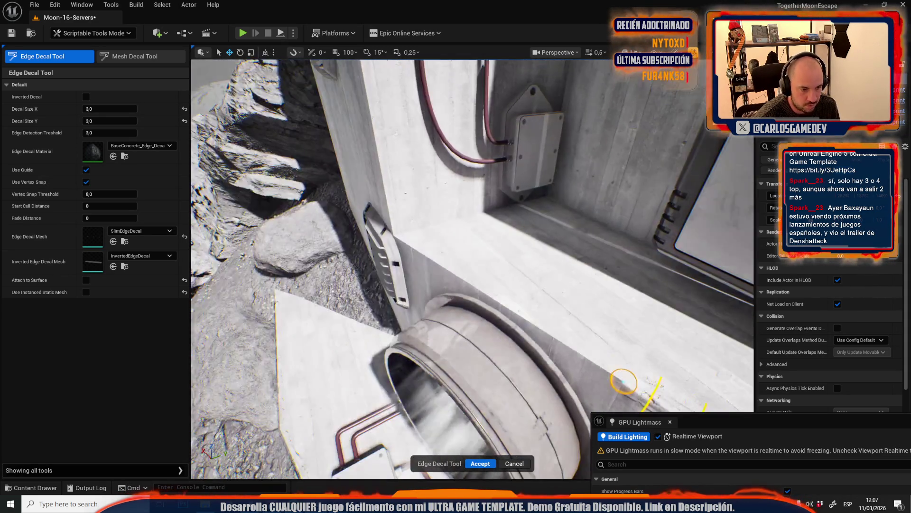
scroll(623, 381, up, 5)
scroll(405, 217, up, 2)
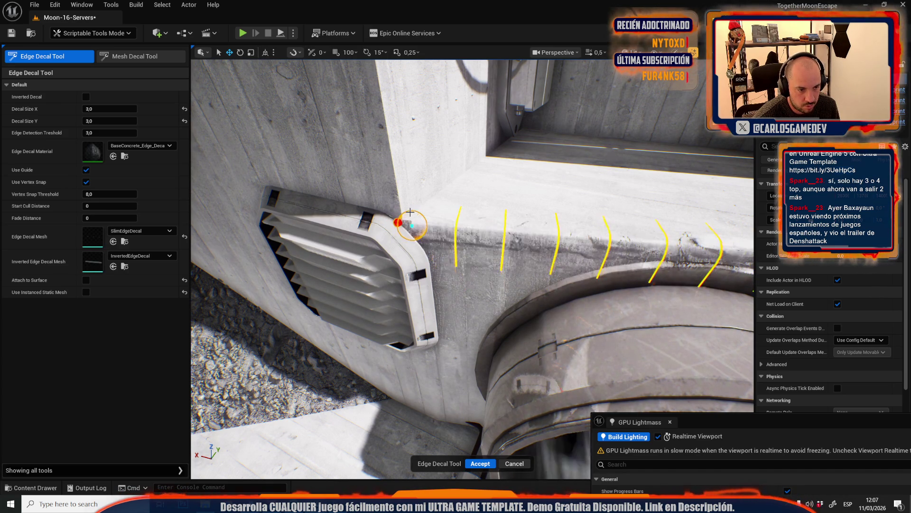
Place an edge decal on the server box's corner and accept it
click(397, 170)
drag(396, 151, 407, 184)
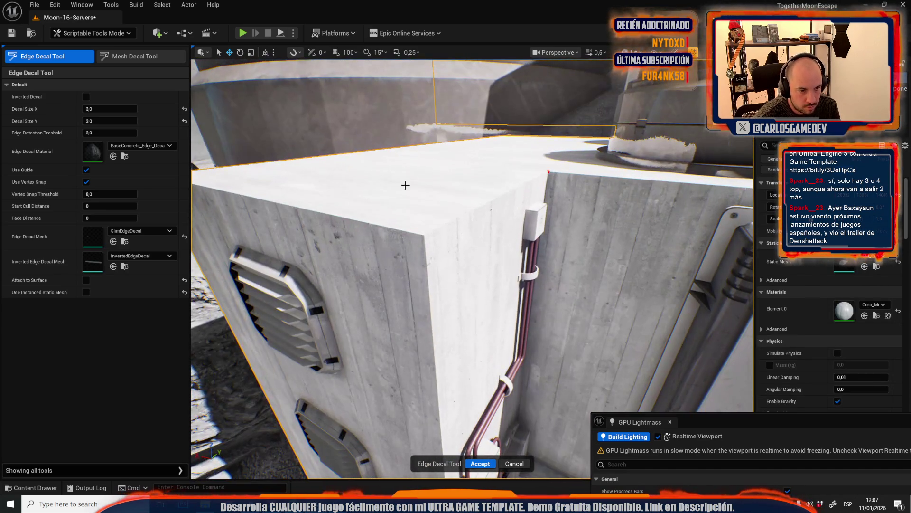
click(424, 236)
drag(548, 172, 526, 175)
mouse_move(480, 275)
mouse_down()
mouse_move(479, 259)
mouse_move(480, 276)
mouse_up()
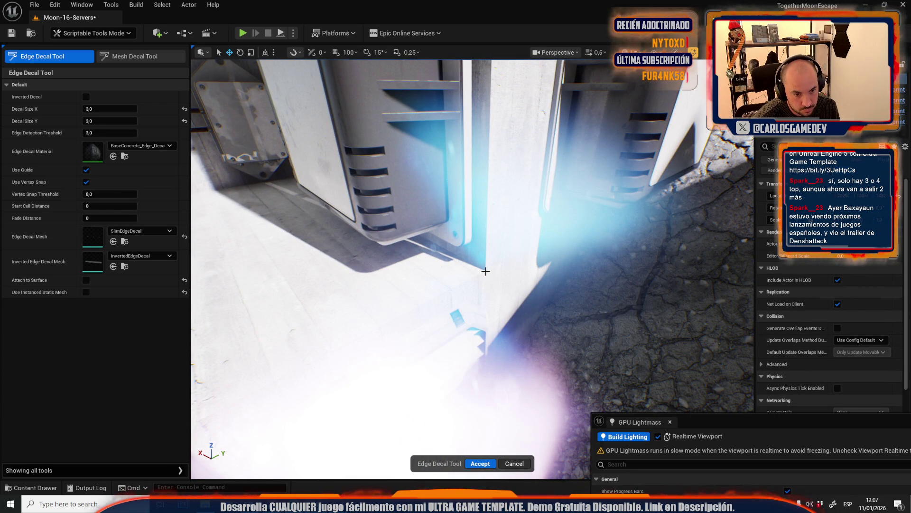
mouse_move(487, 209)
mouse_down()
mouse_move(464, 271)
mouse_move(484, 264)
mouse_up()
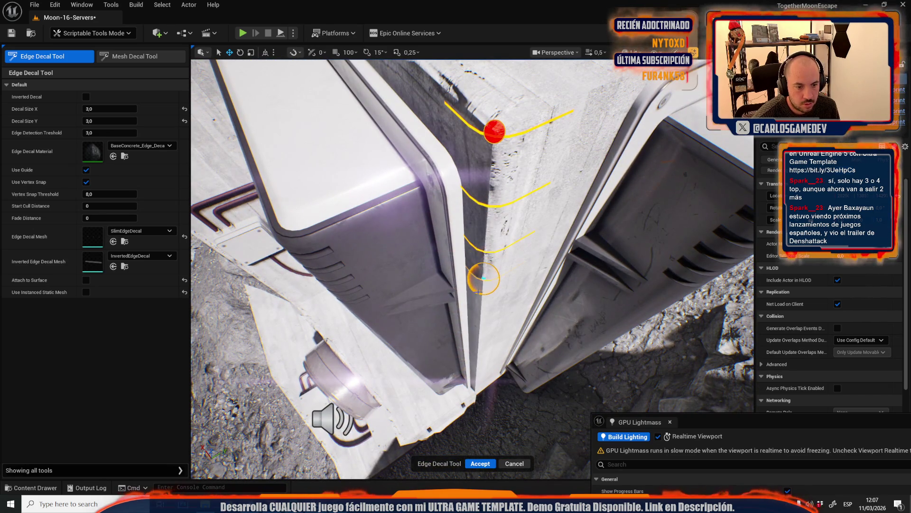
click(479, 464)
Stretch one decal strip further down the edge and undo its accidental rotation
click(501, 206)
scroll(517, 233, up, 3)
drag(465, 232, 465, 367)
mouse_move(465, 233)
mouse_down()
mouse_move(428, 277)
mouse_move(409, 349)
mouse_move(422, 373)
mouse_move(450, 366)
mouse_up()
key(w)
key(ctrl+z)
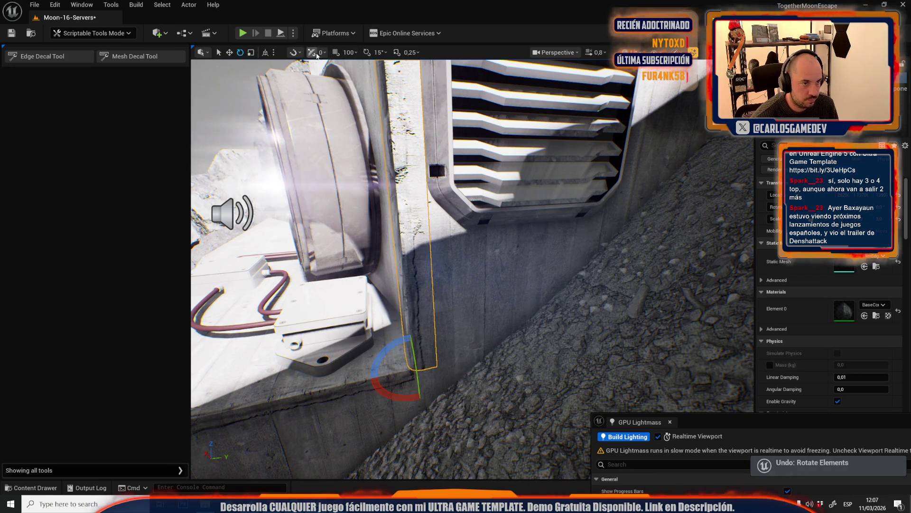
Enable 15° rotation snap and turn the decal strip 90° along the box's lower edge
click(365, 52)
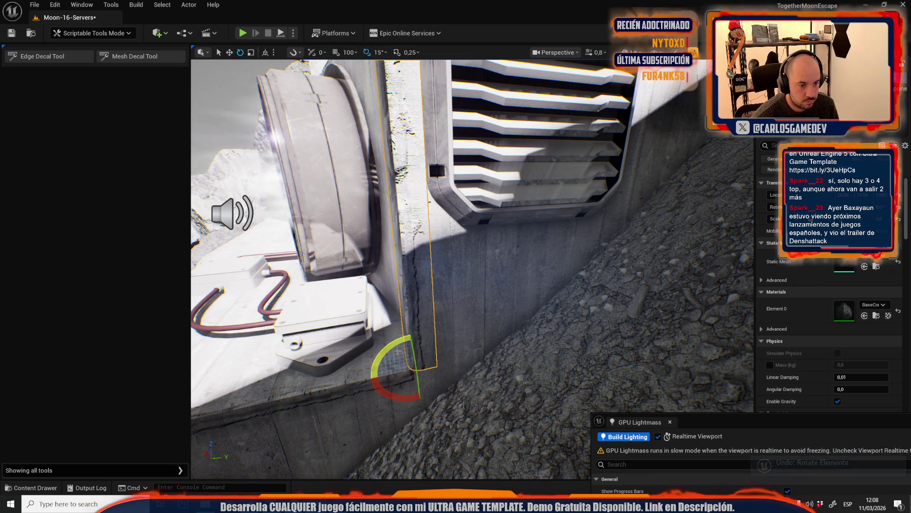
mouse_move(394, 347)
mouse_down()
mouse_move(417, 363)
mouse_move(412, 332)
mouse_move(452, 360)
mouse_up()
key(ctrl+z)
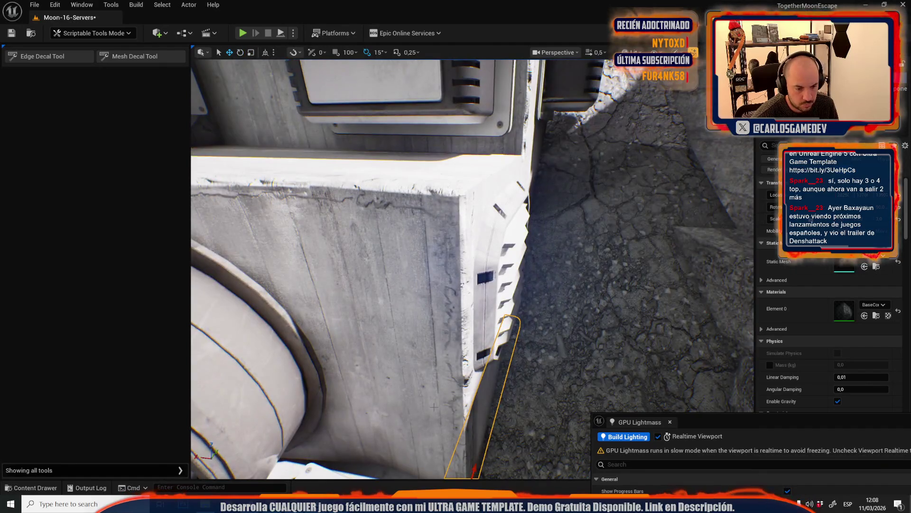
Fly to the server box's top corner and reopen the Edge Decal Tool
drag(434, 407, 427, 380)
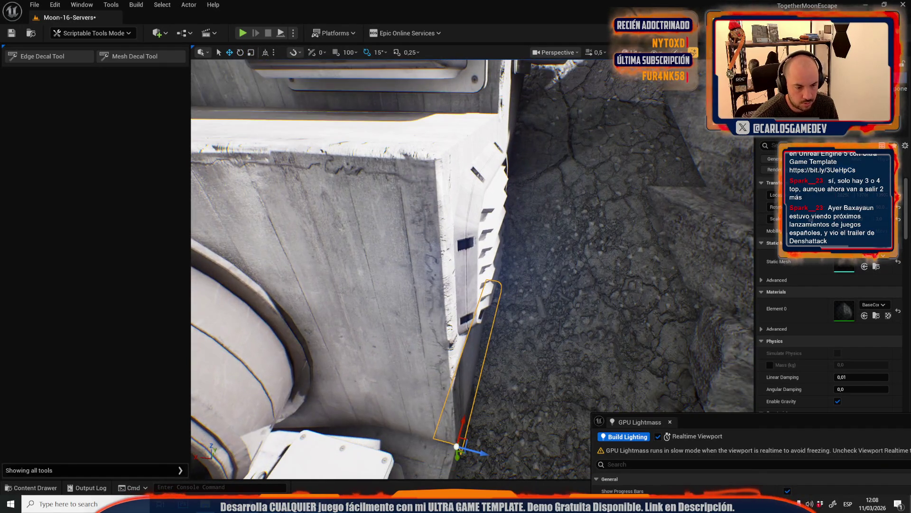
mouse_move(467, 221)
mouse_down()
mouse_move(444, 230)
mouse_move(512, 227)
mouse_move(515, 259)
mouse_move(263, 299)
mouse_up()
key(r)
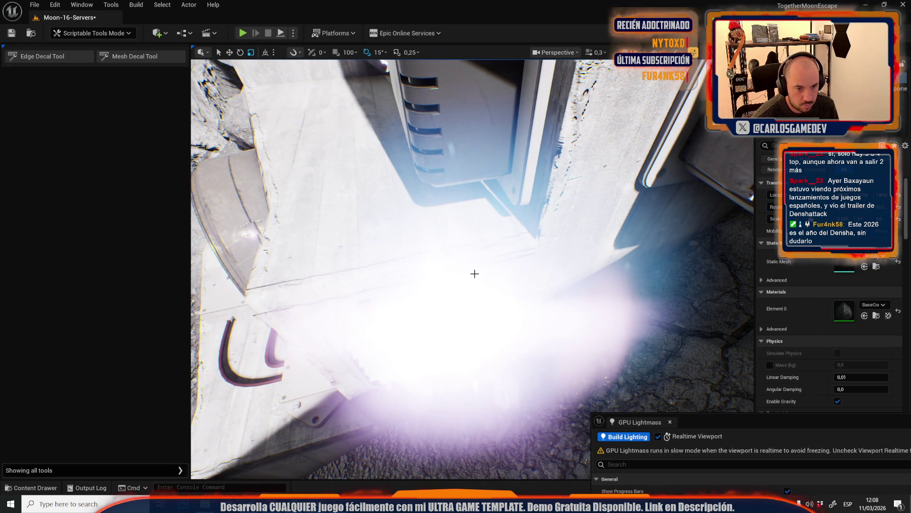
scroll(411, 271, up, 1)
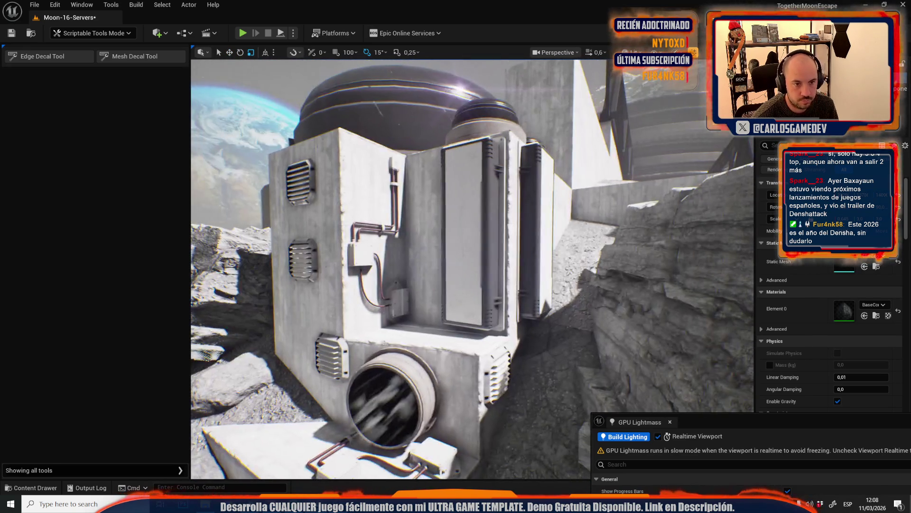
mouse_move(411, 270)
mouse_down()
mouse_move(399, 266)
mouse_move(408, 272)
mouse_move(394, 280)
mouse_move(403, 285)
mouse_up()
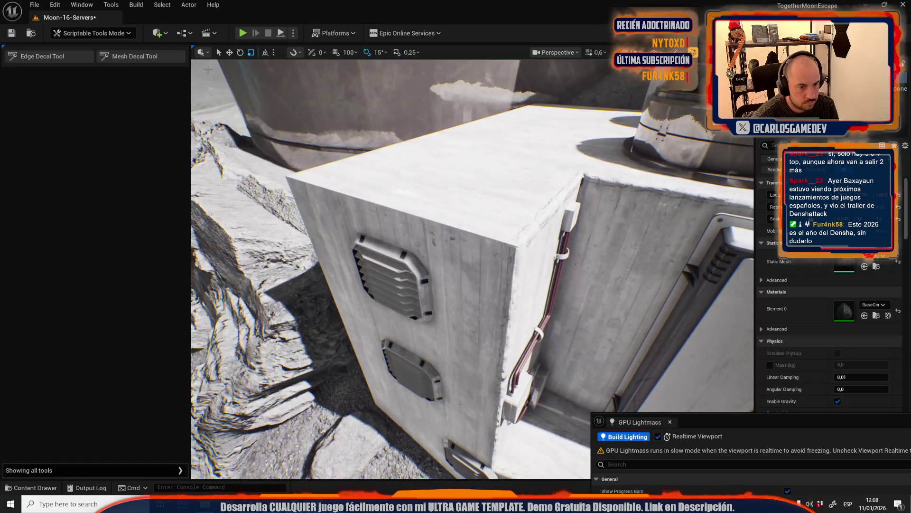
click(49, 56)
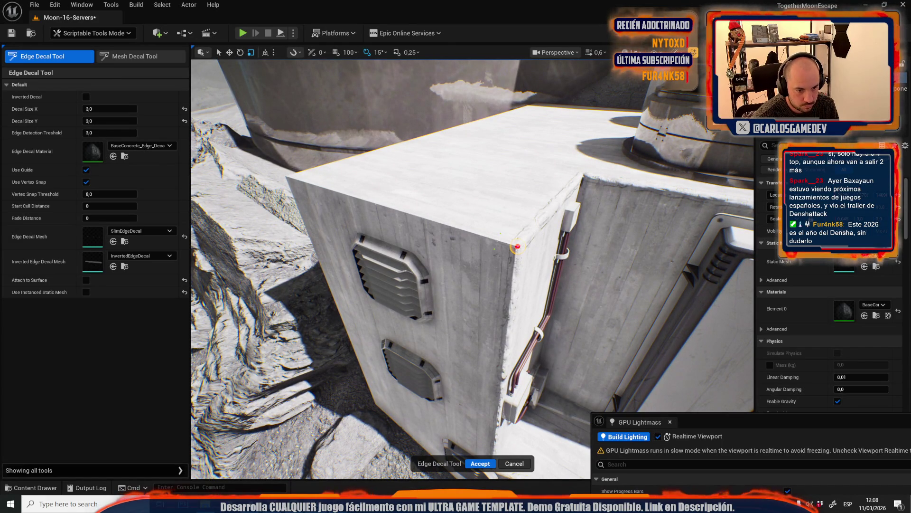
Trace and accept an edge decal down the white box's vertical corner, then return to Selection Mode
mouse_move(517, 246)
mouse_down()
mouse_move(432, 284)
mouse_move(424, 357)
mouse_up()
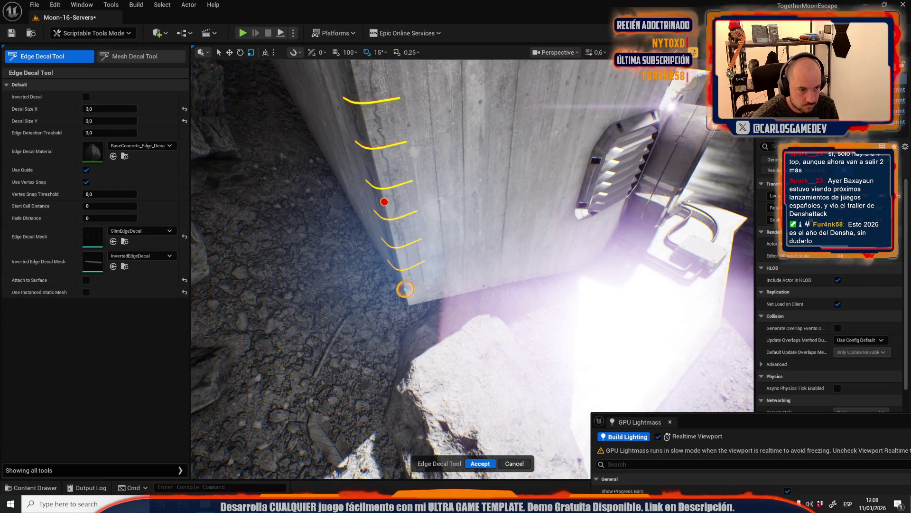
click(479, 465)
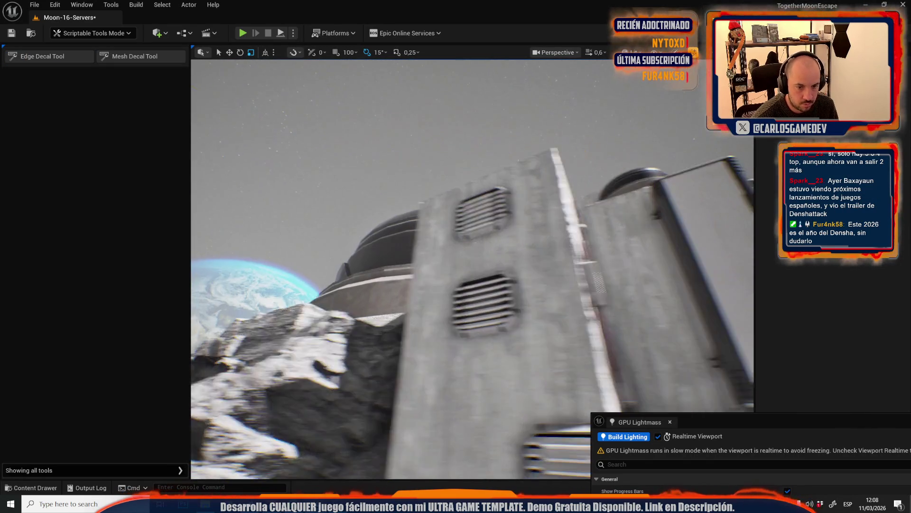
mouse_move(473, 268)
mouse_down()
mouse_move(478, 261)
mouse_move(471, 350)
mouse_up()
click(92, 32)
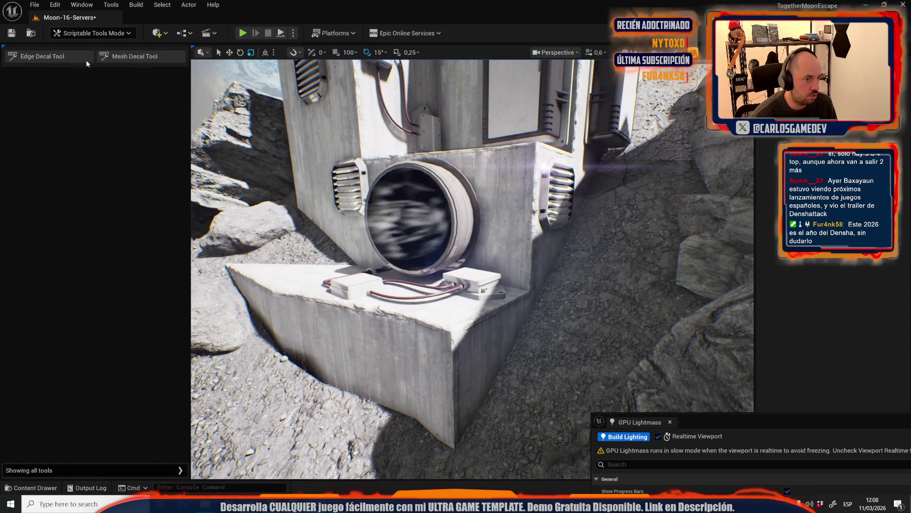
click(86, 65)
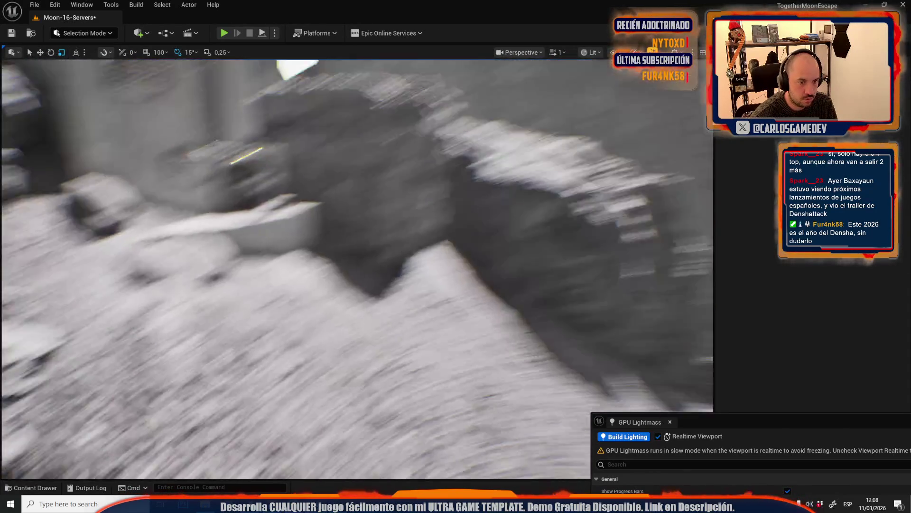
Rotate the wall-mounted electric box by -90° so it lies horizontally
scroll(356, 268, up, 2)
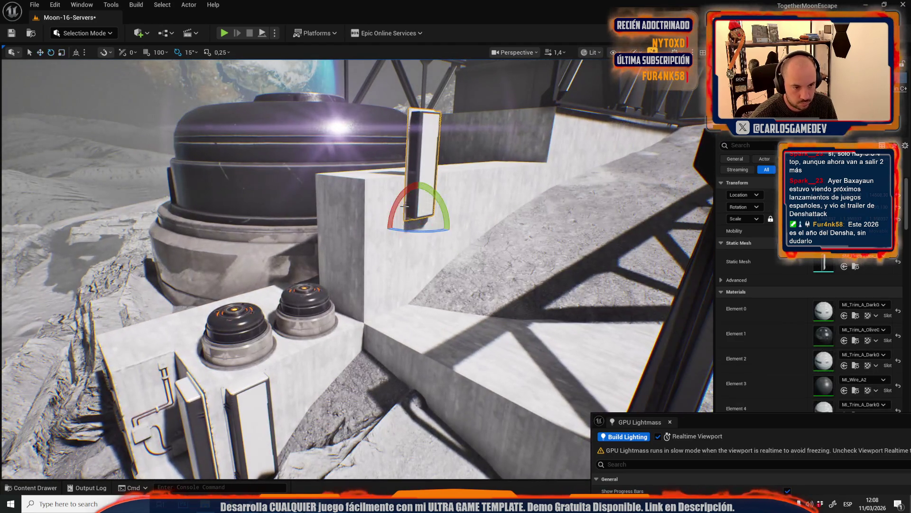
drag(404, 205, 413, 242)
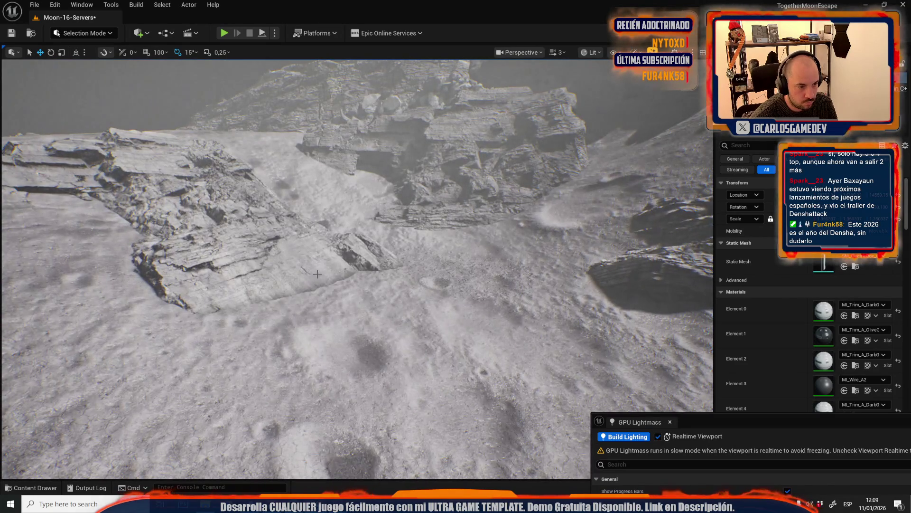
Select the rock pile beside the base and frame it in view
click(317, 274)
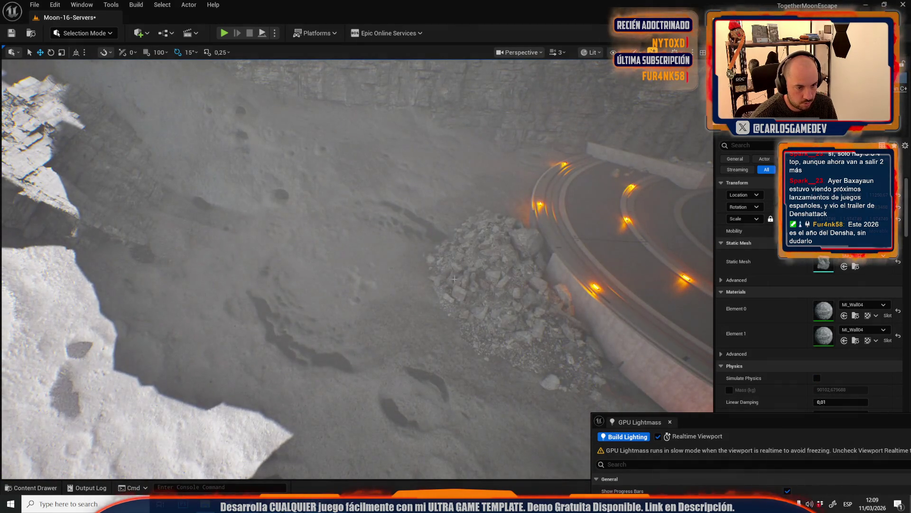
click(455, 280)
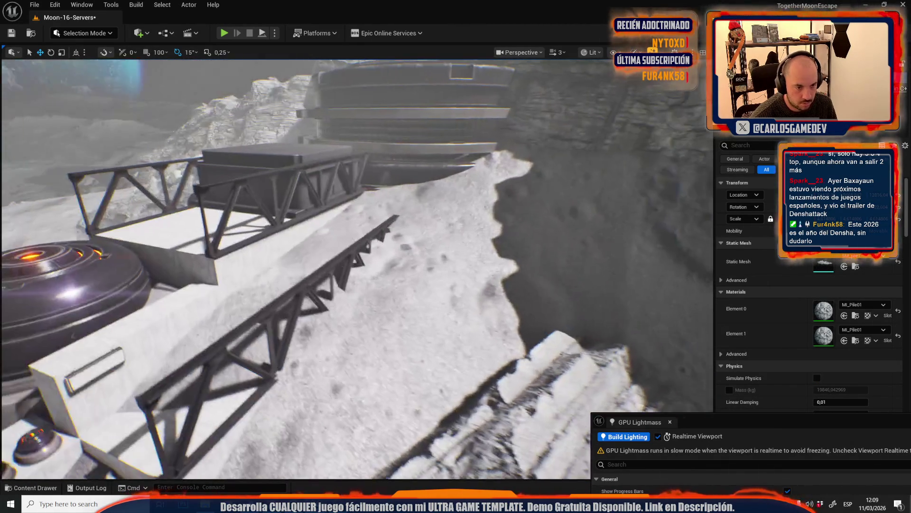
key(f)
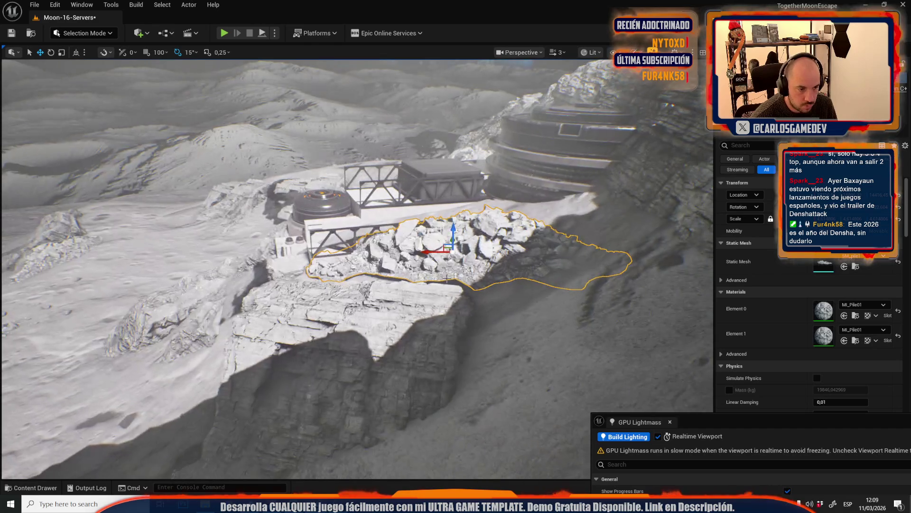
key(w)
key(f)
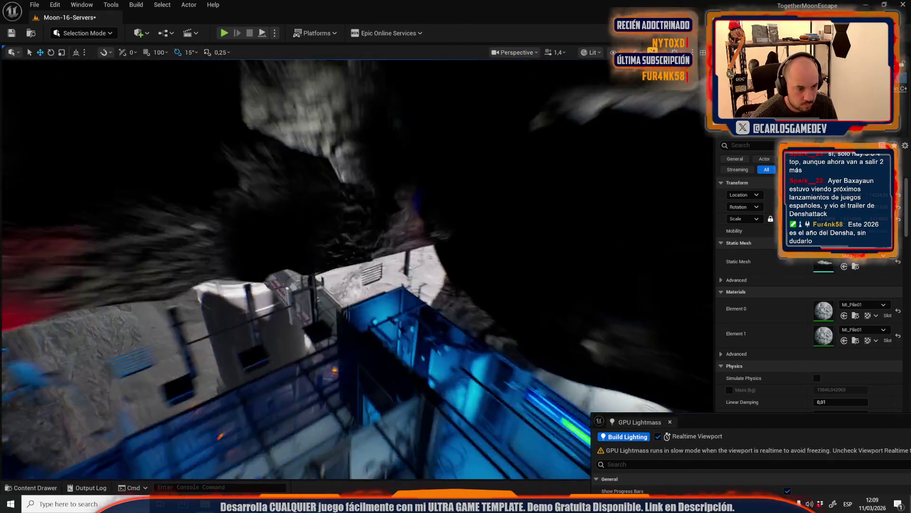
scroll(356, 266, down, 2)
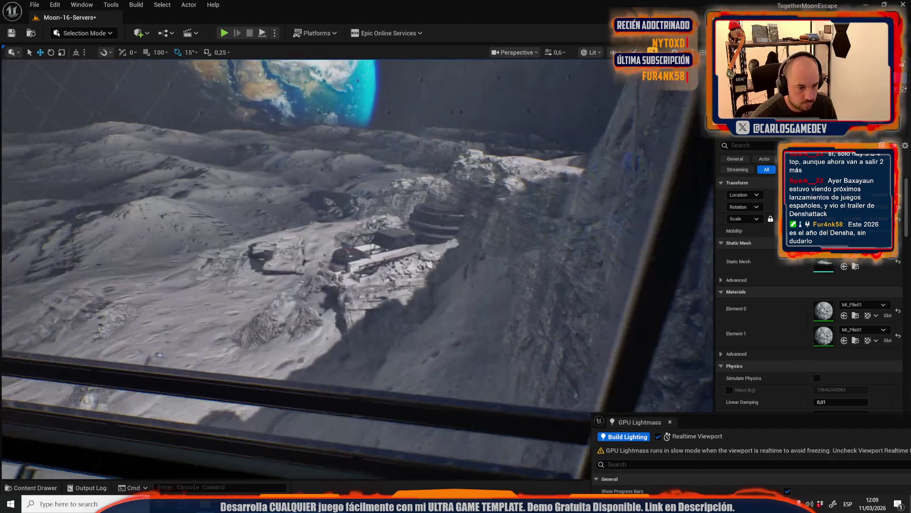
scroll(356, 265, up, 2)
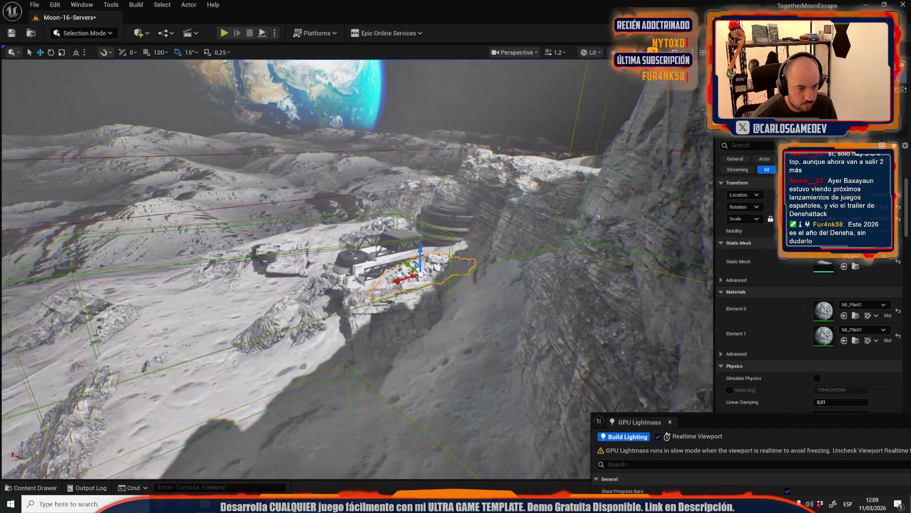
scroll(418, 293, up, 2)
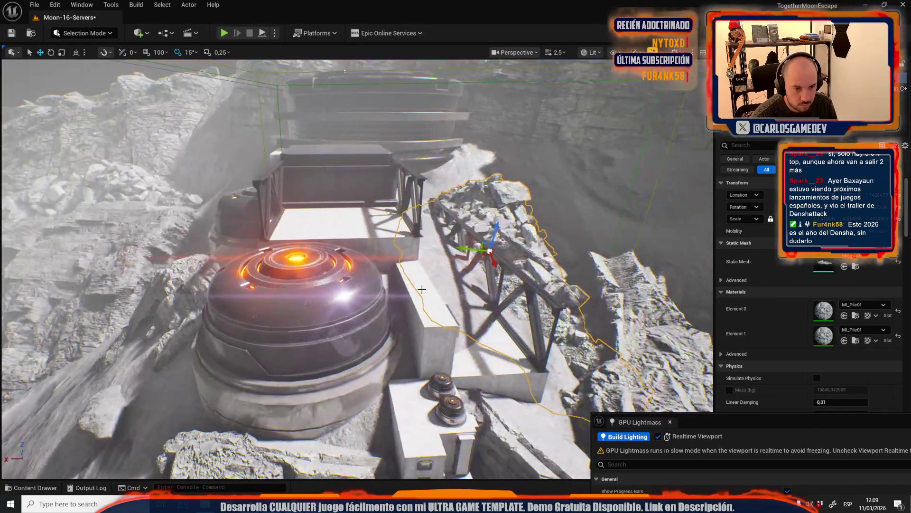
Shrink the rock pile and lower it into the ground against the railing
key(e)
key(f)
key(r)
drag(383, 258, 365, 276)
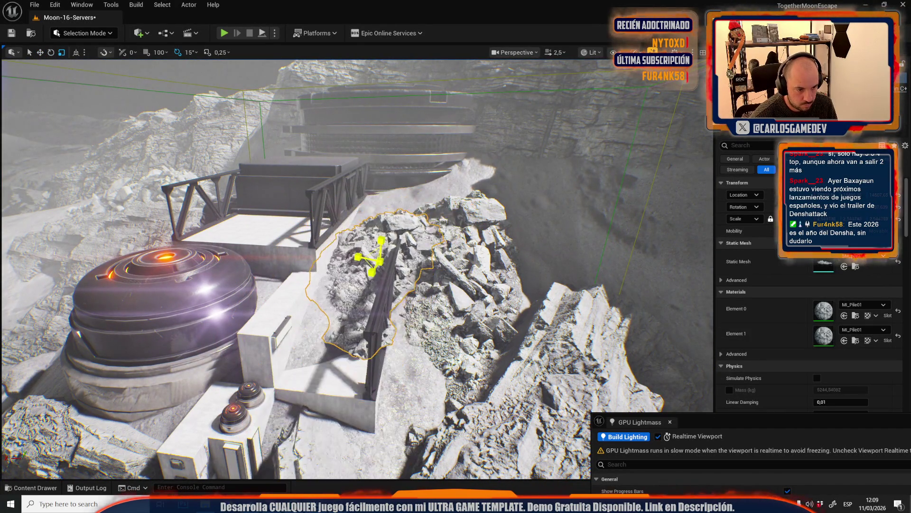
key(w)
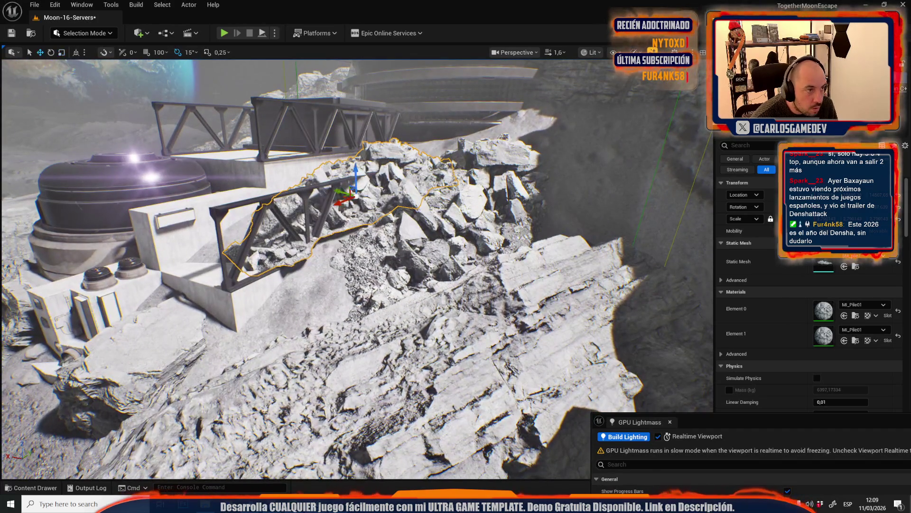
key(e)
key(f)
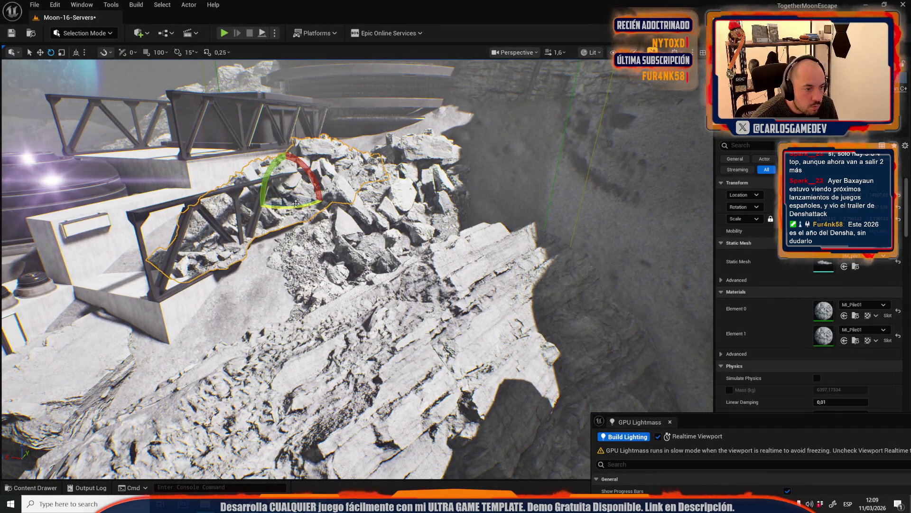
key(w)
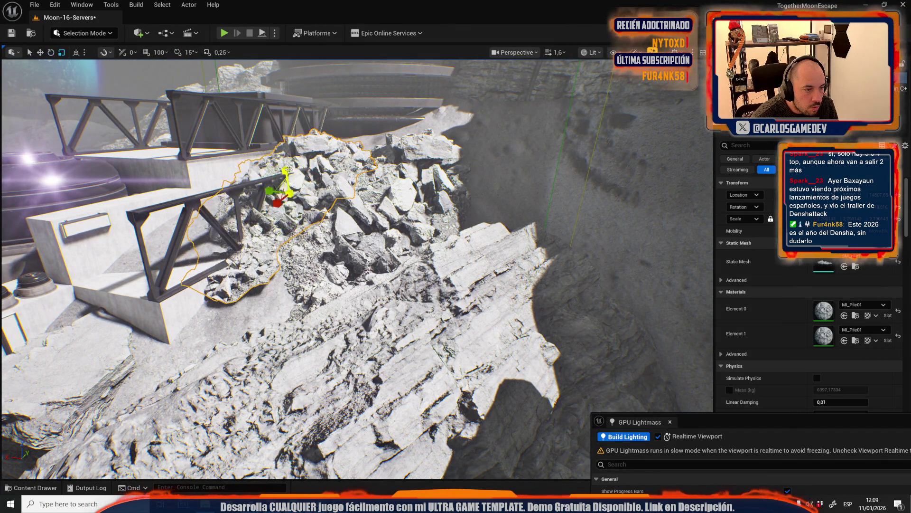
drag(270, 182, 273, 190)
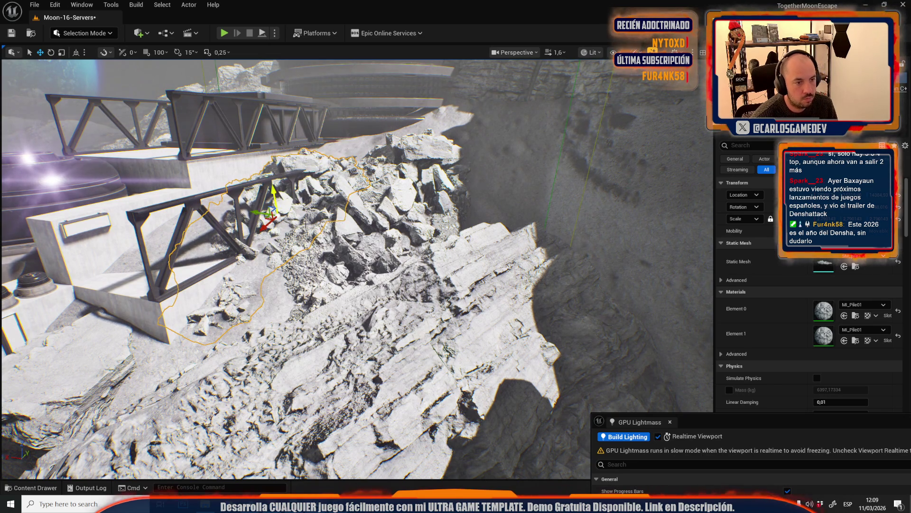
click(479, 138)
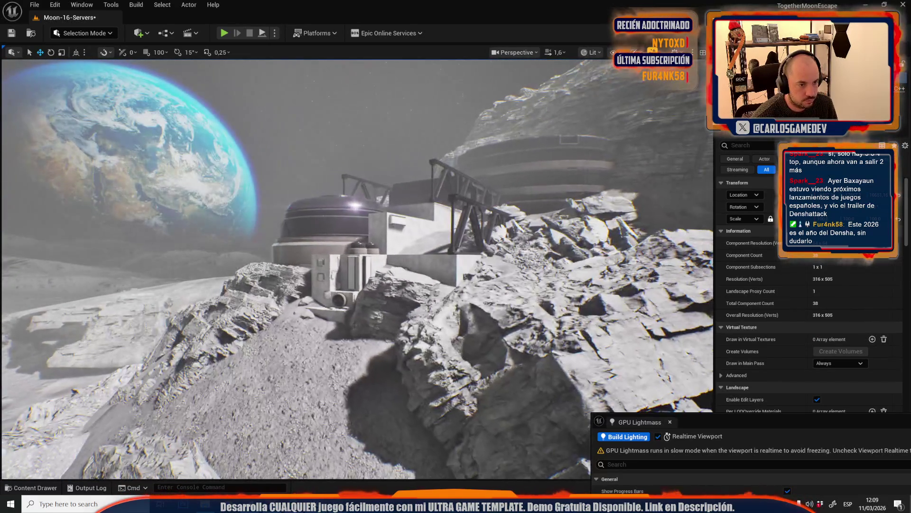
Look over the lunar surroundings and save the Moon-16-Servers level with Ctrl+S
scroll(356, 268, up, 2)
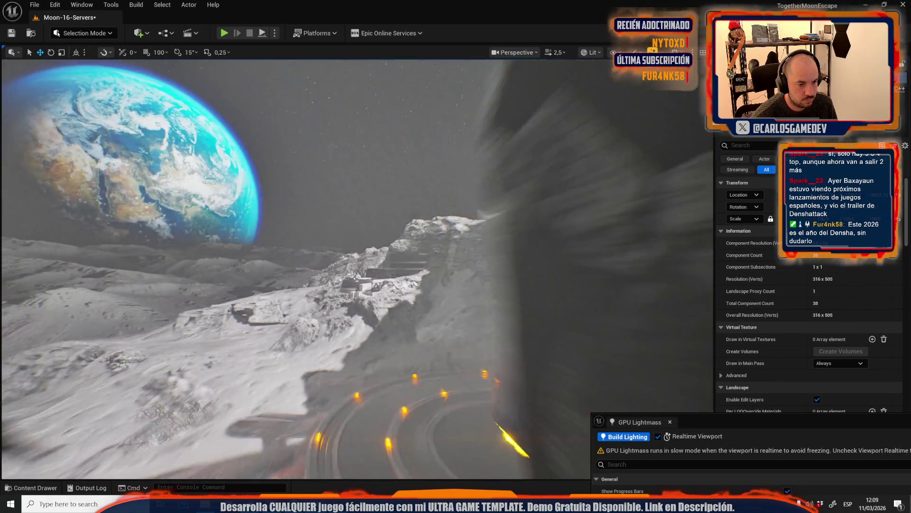
scroll(356, 268, down, 1)
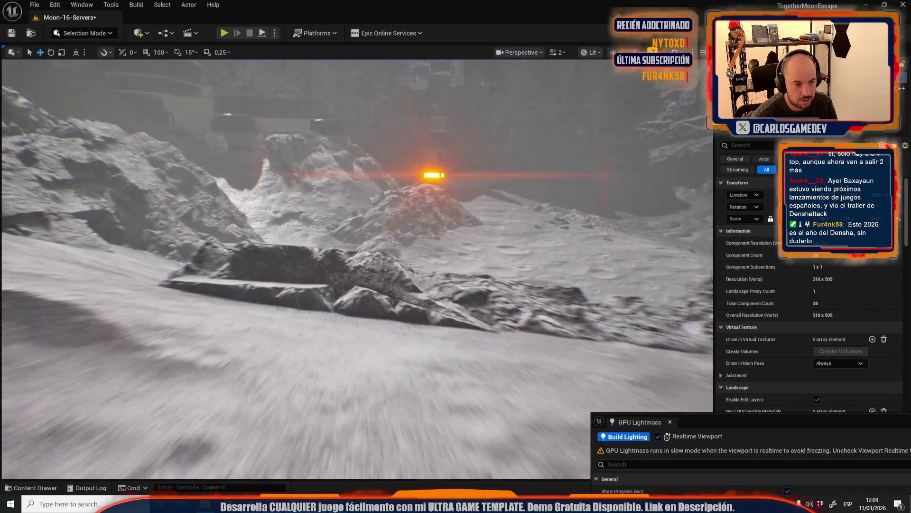
scroll(356, 268, down, 1)
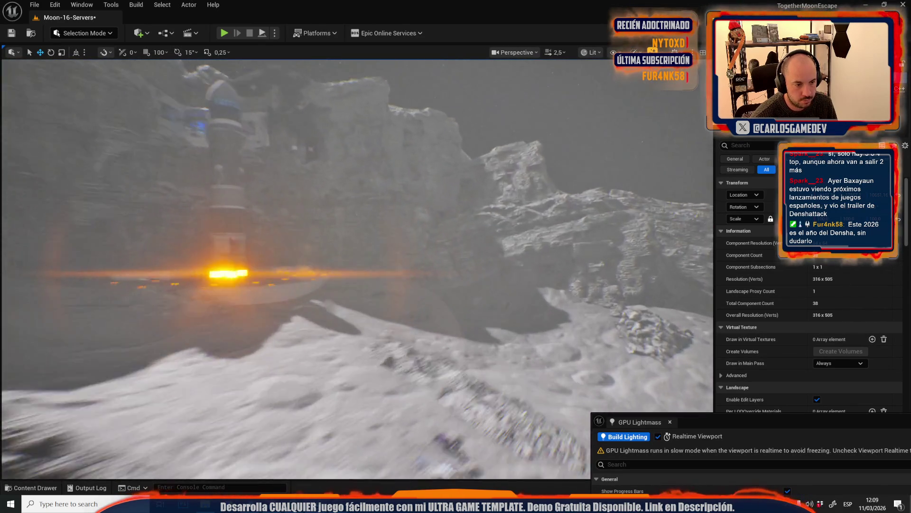
scroll(356, 268, down, 2)
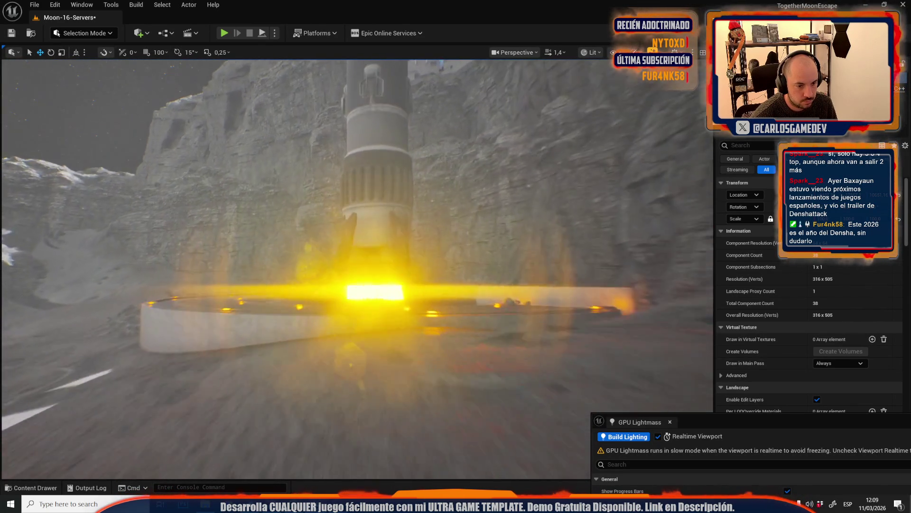
scroll(356, 268, up, 3)
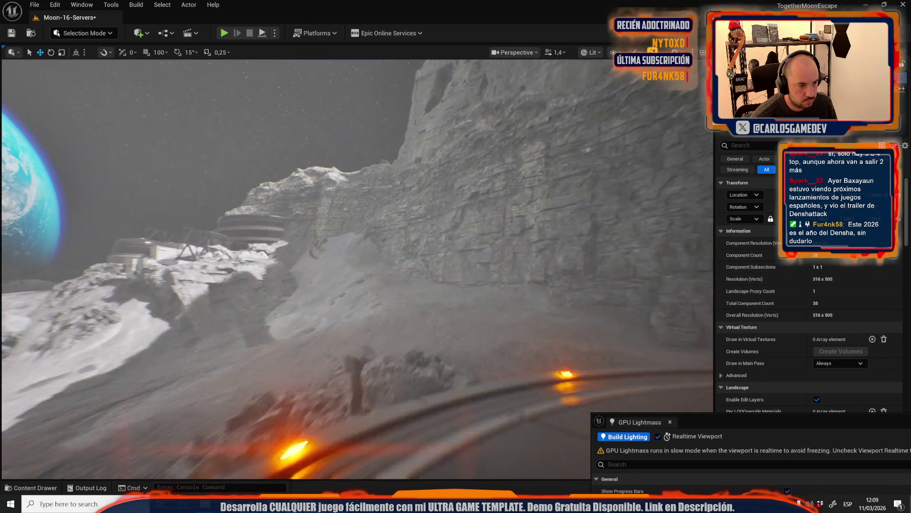
key(ctrl+s)
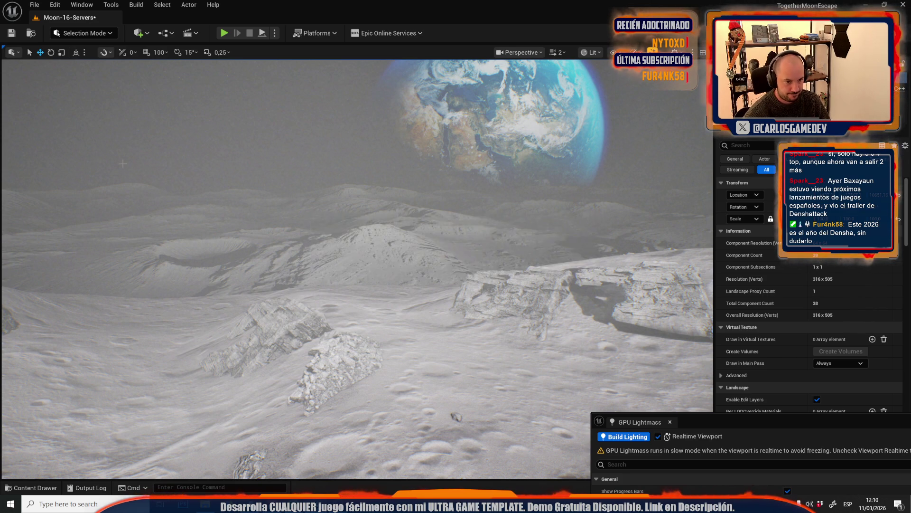
key(1)
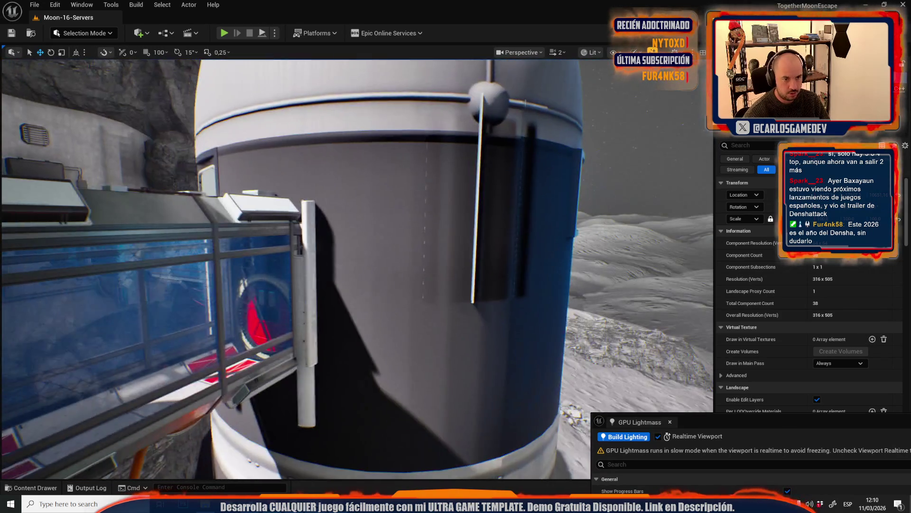
scroll(357, 268, down, 2)
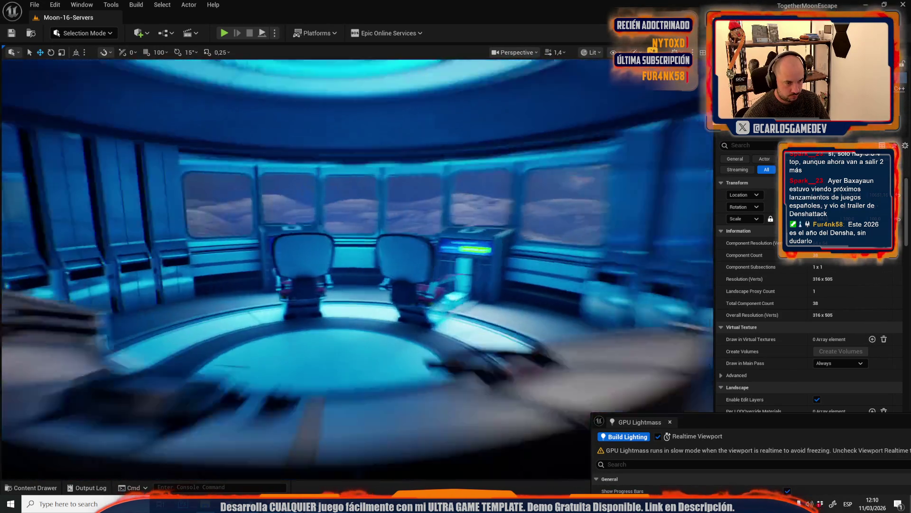
scroll(357, 268, down, 2)
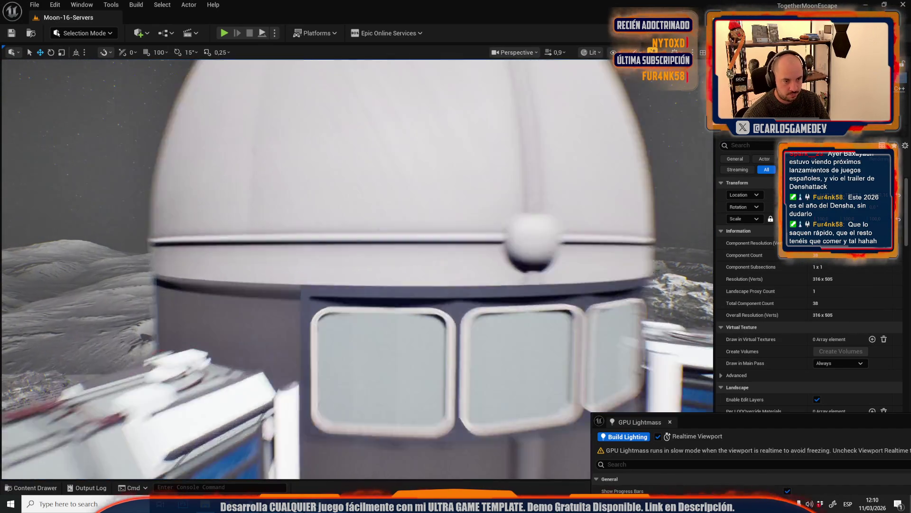
key(g)
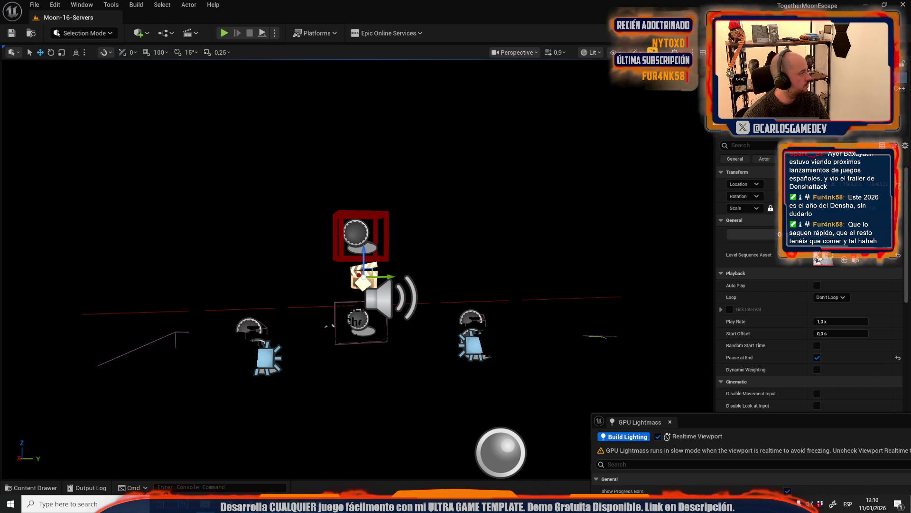
key(Escape)
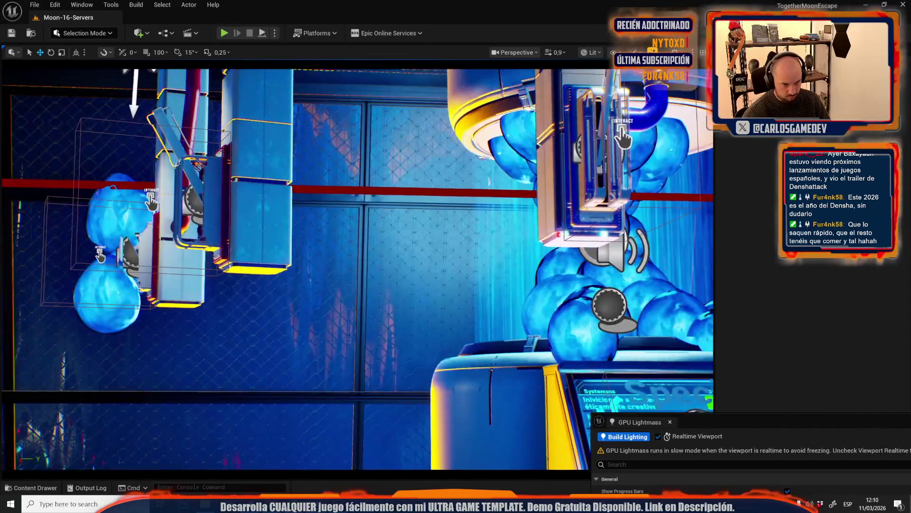
Delete the control room's glass panel, then browse and dismiss the Blueprints toolbar menu
click(298, 325)
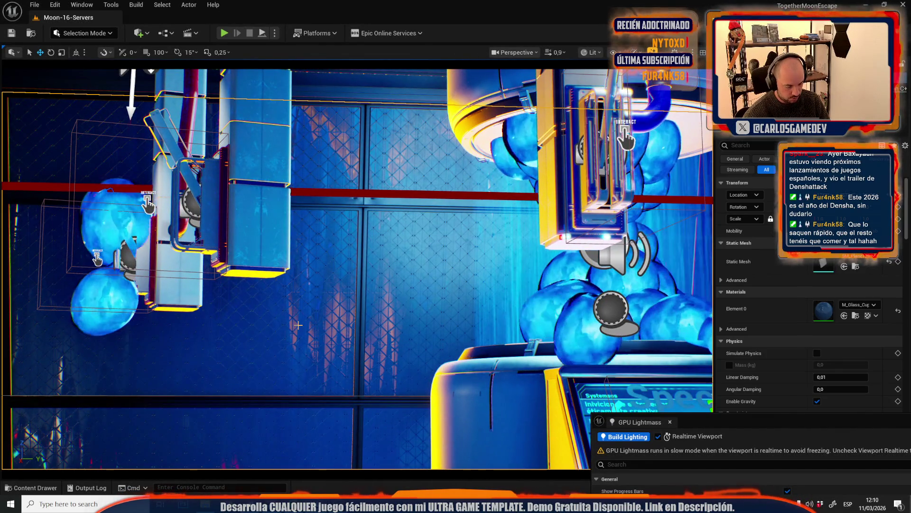
key(Delete)
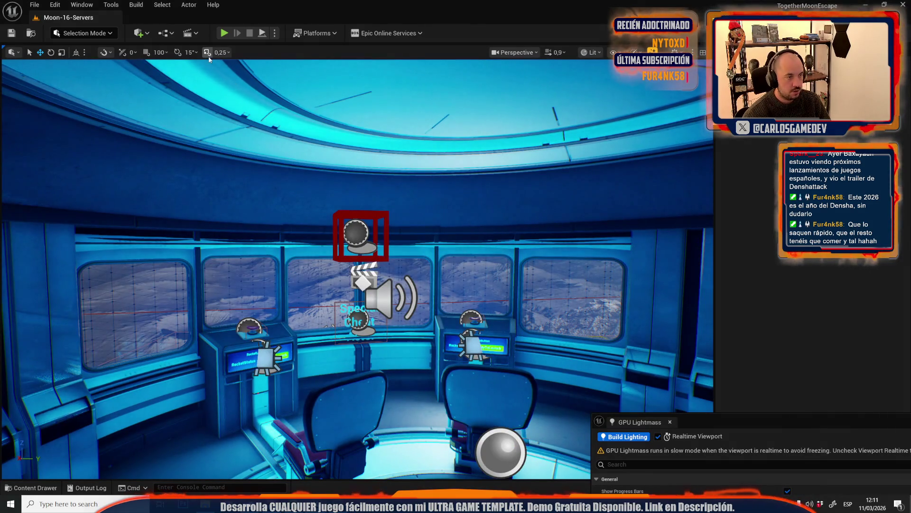
click(166, 33)
click(223, 101)
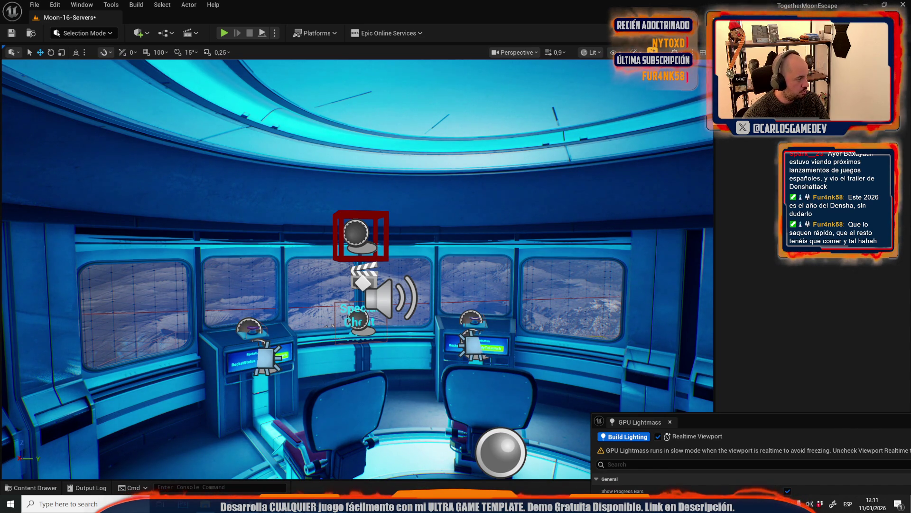
Select the control room's tall wall panels and the ceiling ring
drag(419, 216, 467, 298)
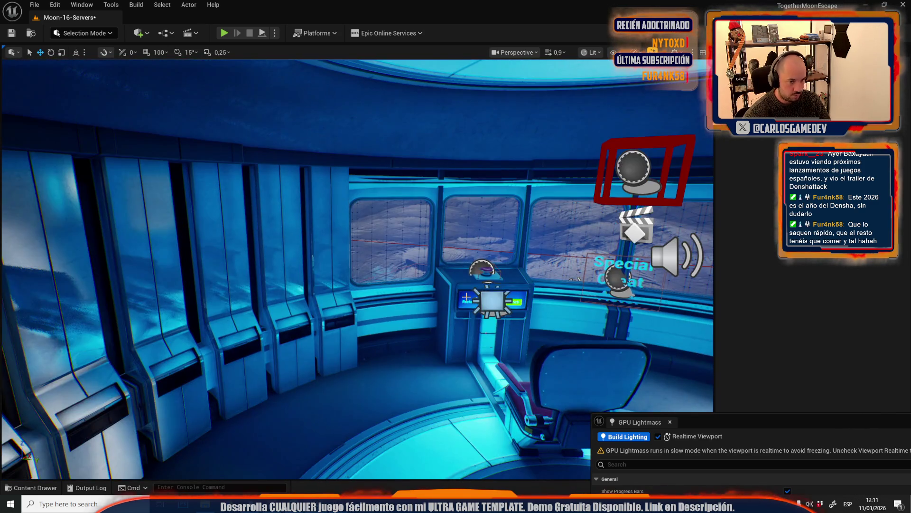
click(331, 324)
ctrl+click(293, 341)
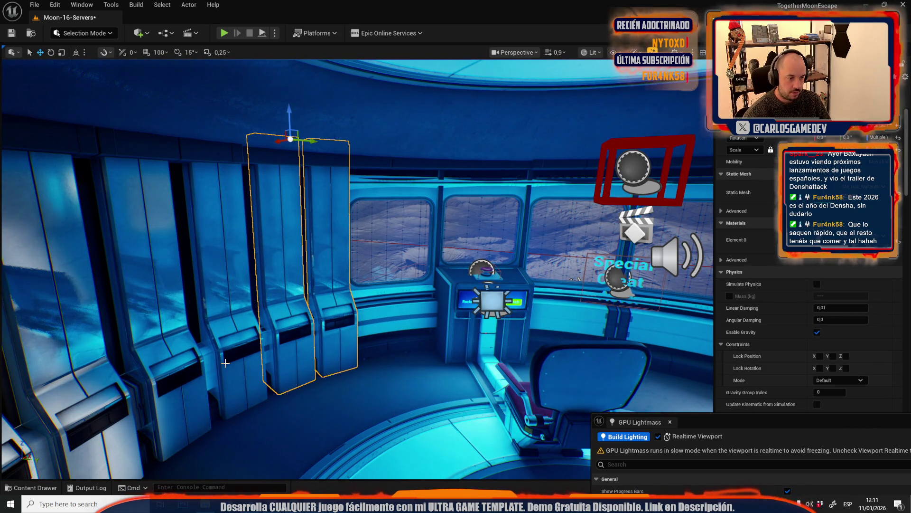
ctrl+click(202, 372)
ctrl+click(178, 375)
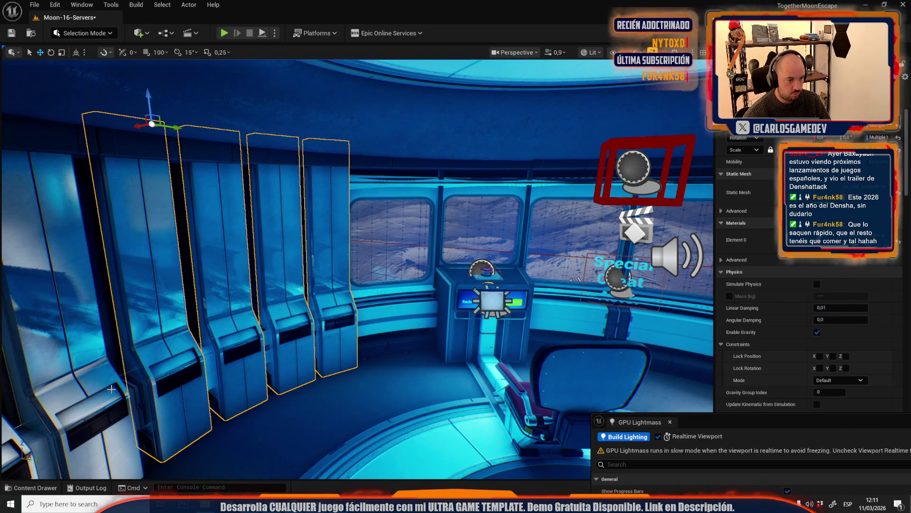
drag(178, 376, 415, 228)
ctrl+click(415, 228)
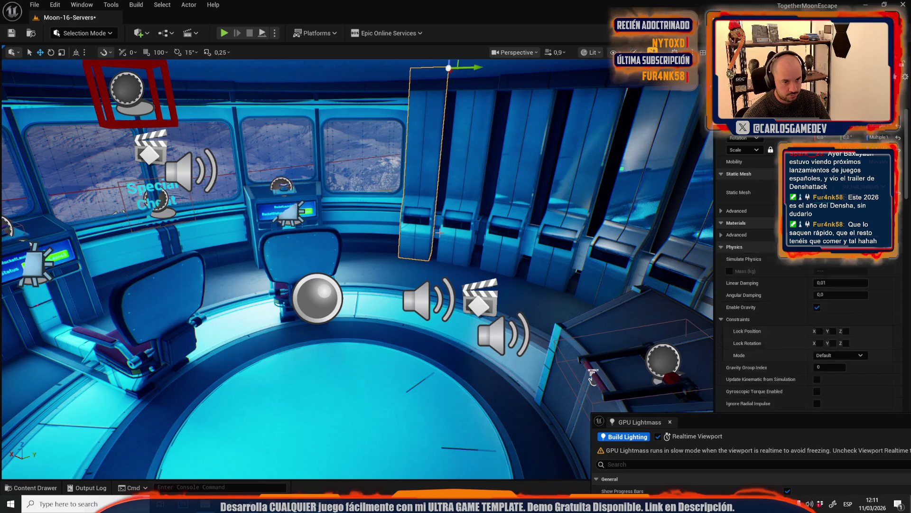
ctrl+click(467, 235)
ctrl+click(517, 240)
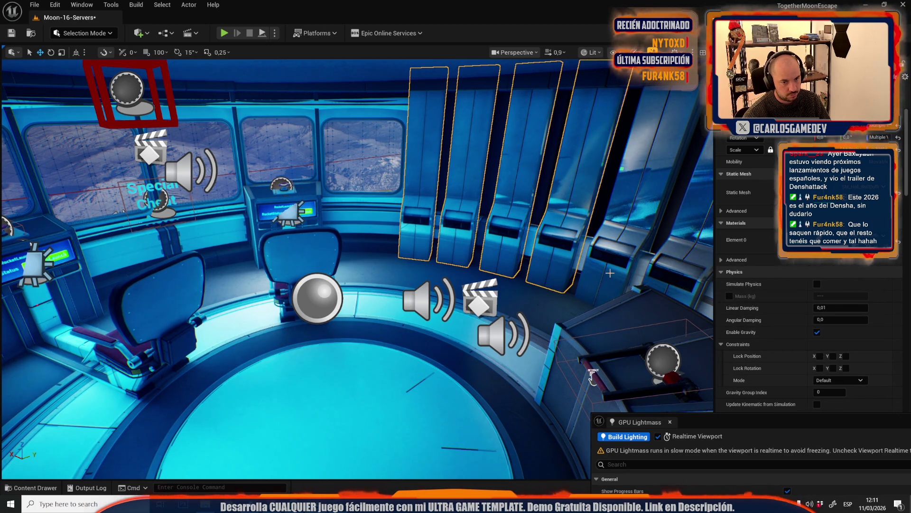
mouse_move(540, 257)
mouse_down()
mouse_move(543, 219)
mouse_move(406, 195)
mouse_up()
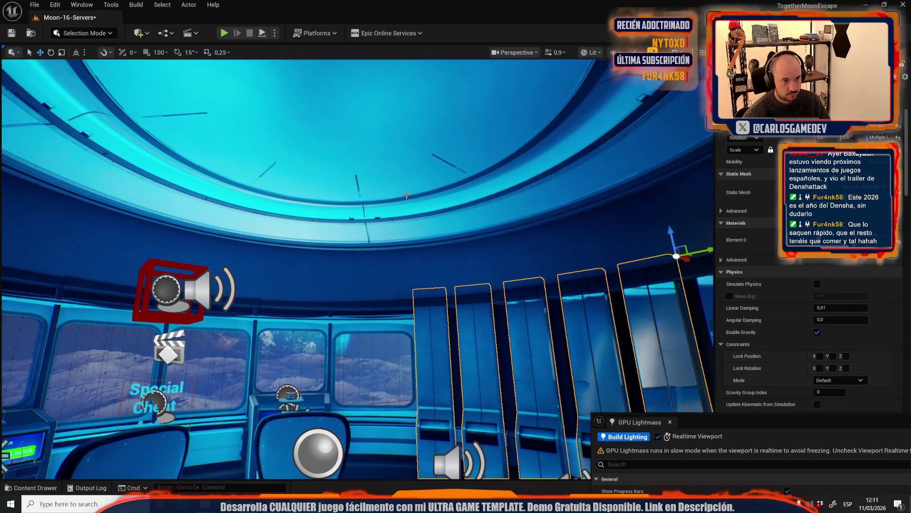
ctrl+click(406, 195)
Add the two seats, long bench, floor strip, left wall pieces and wall pillars to the selection
drag(281, 208, 281, 192)
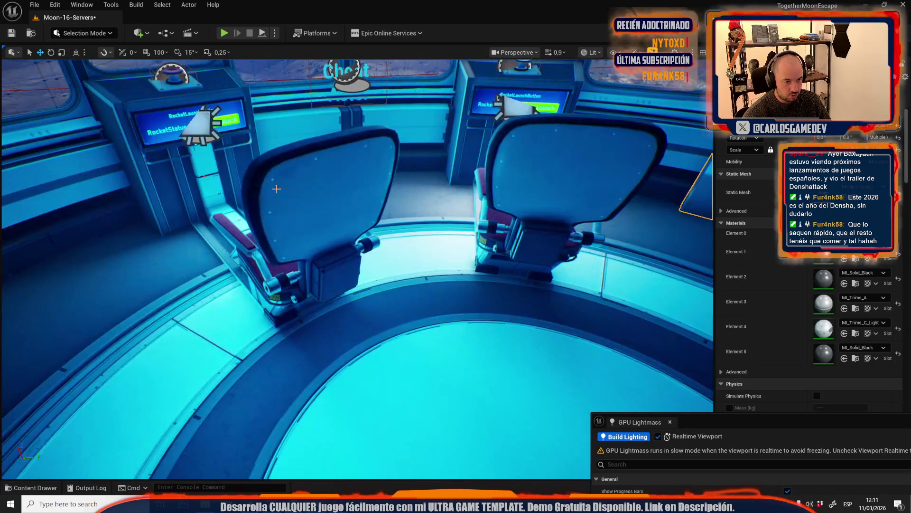
click(276, 188)
ctrl+click(514, 192)
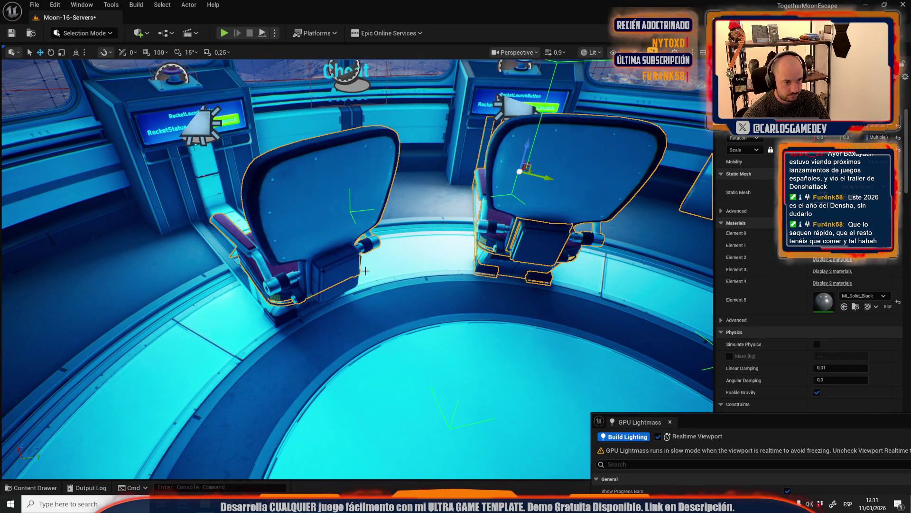
drag(377, 319, 424, 338)
ctrl+click(365, 342)
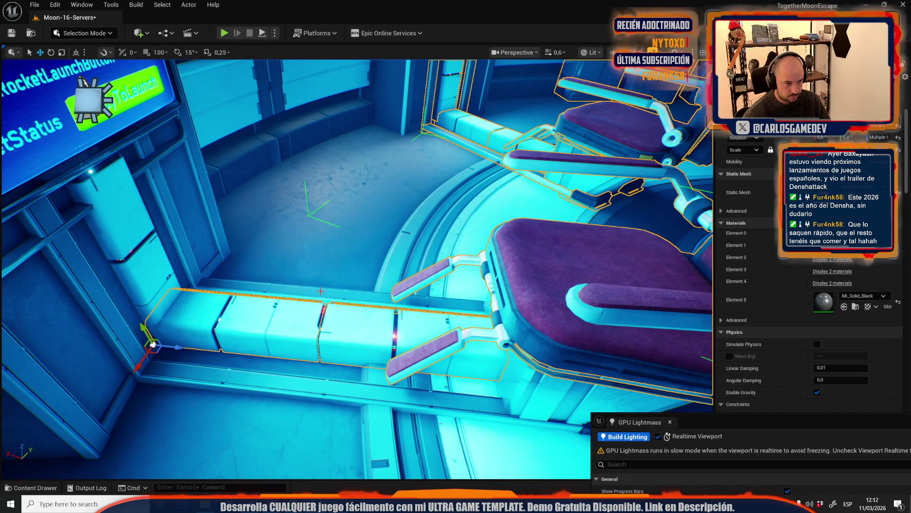
ctrl+click(307, 390)
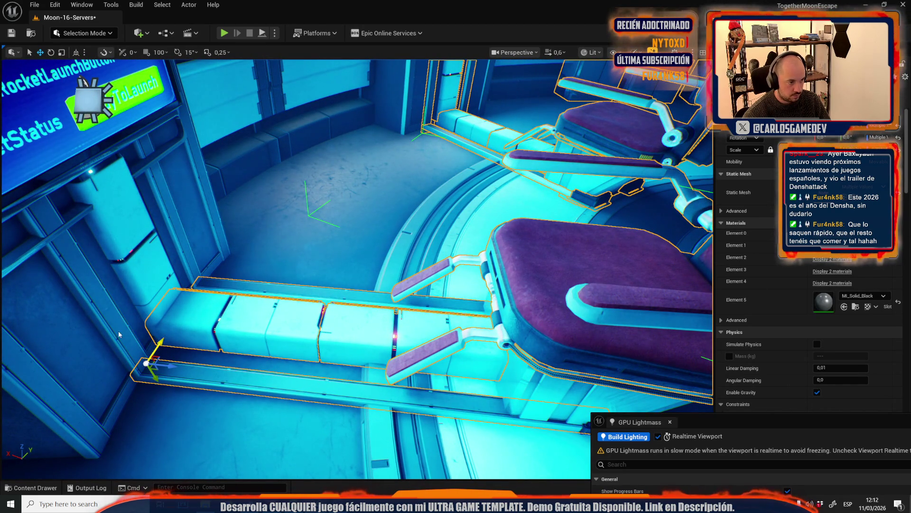
ctrl+click(119, 335)
ctrl+click(215, 260)
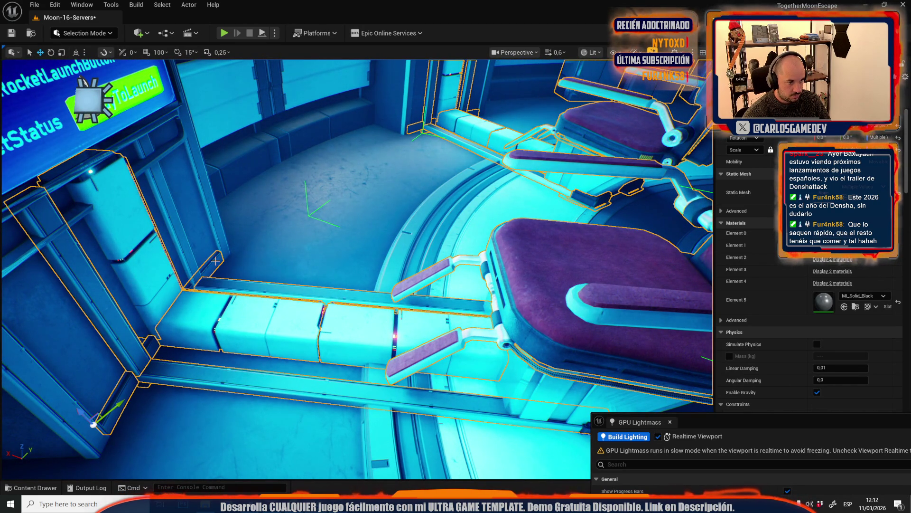
ctrl+click(214, 241)
key(f)
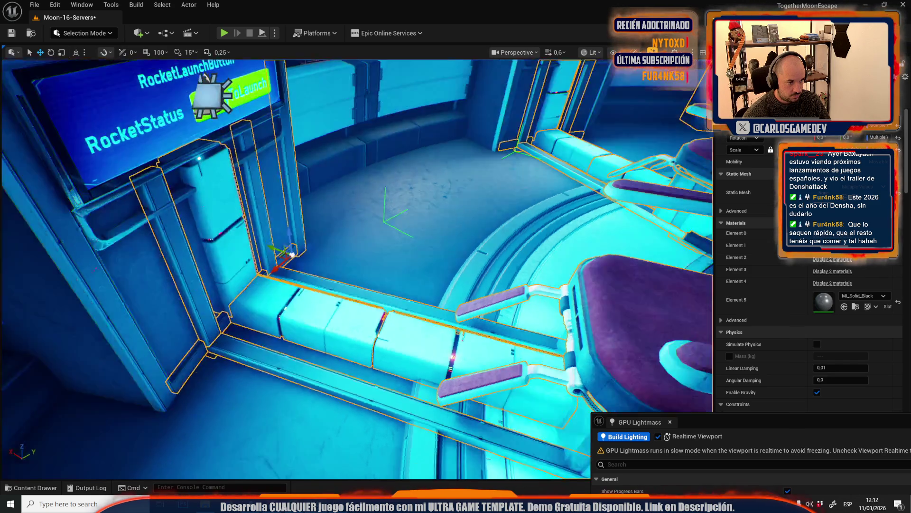
ctrl+click(251, 244)
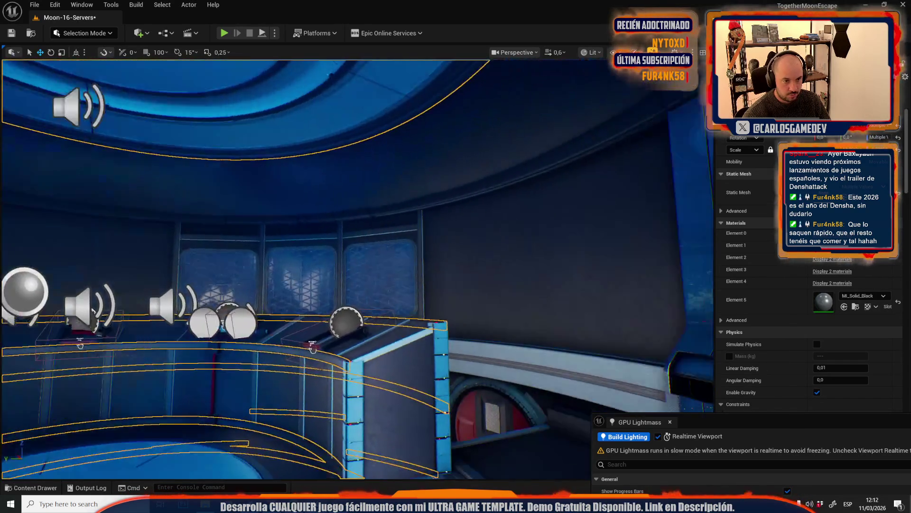
scroll(358, 349, up, 2)
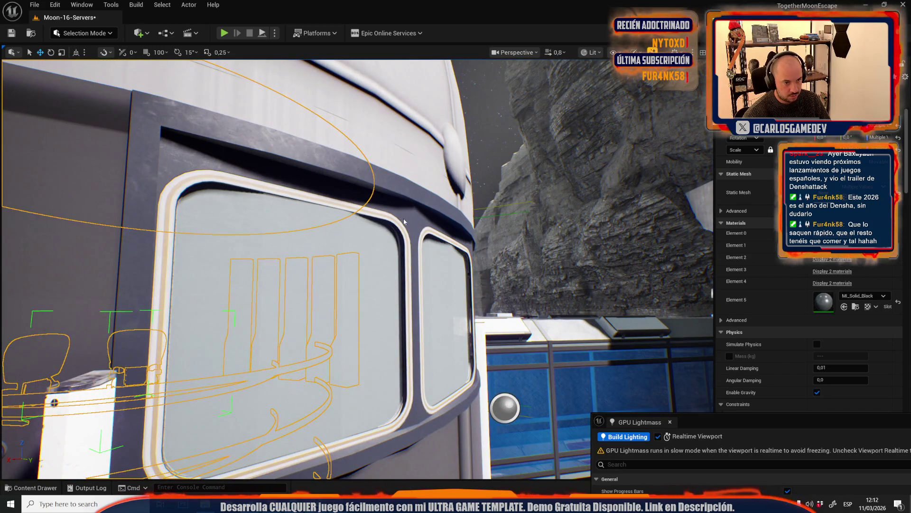
Add the window frame, rectangular pane, pillars and top frame bar to the selection
click(404, 222)
key(f)
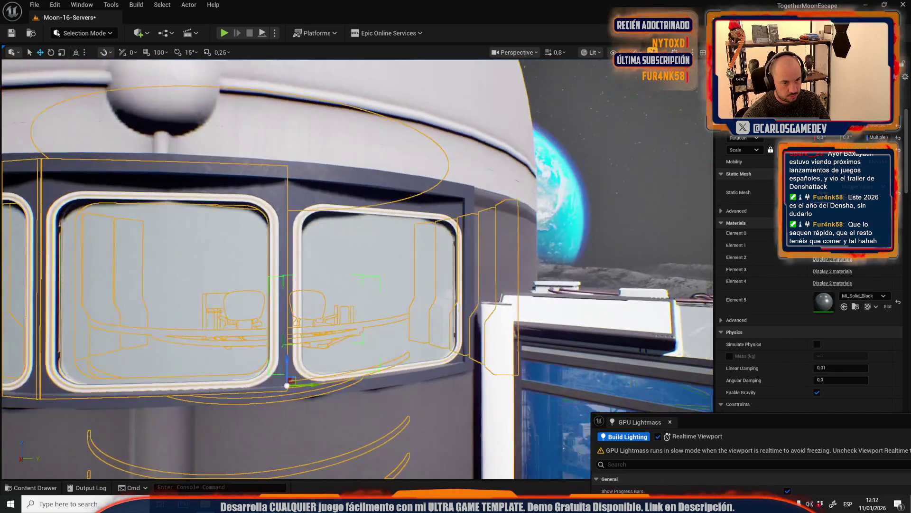
click(347, 270)
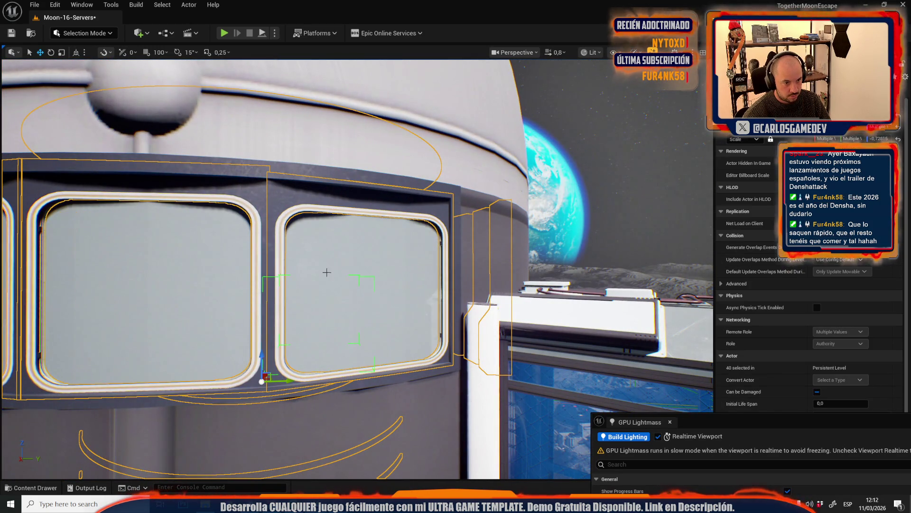
mouse_move(262, 308)
mouse_down()
mouse_move(325, 300)
mouse_move(235, 118)
mouse_up()
ctrl+click(325, 300)
ctrl+click(340, 90)
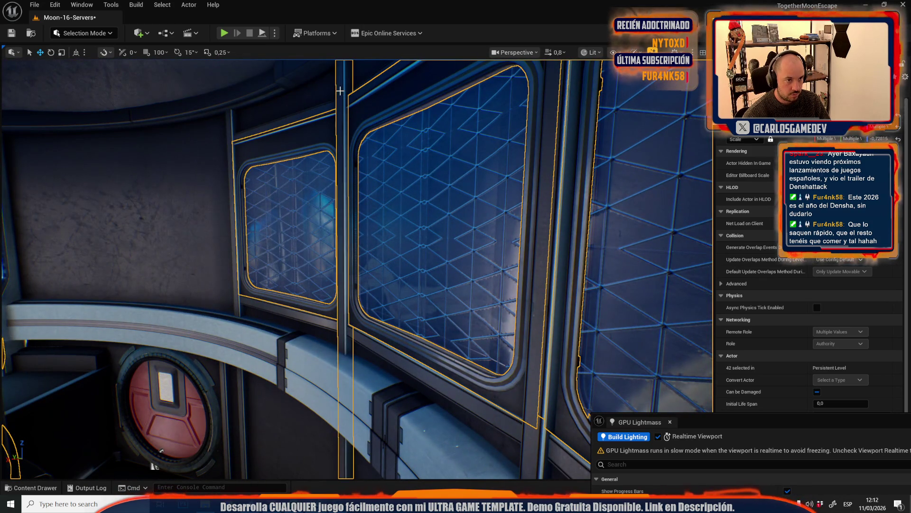
ctrl+click(230, 119)
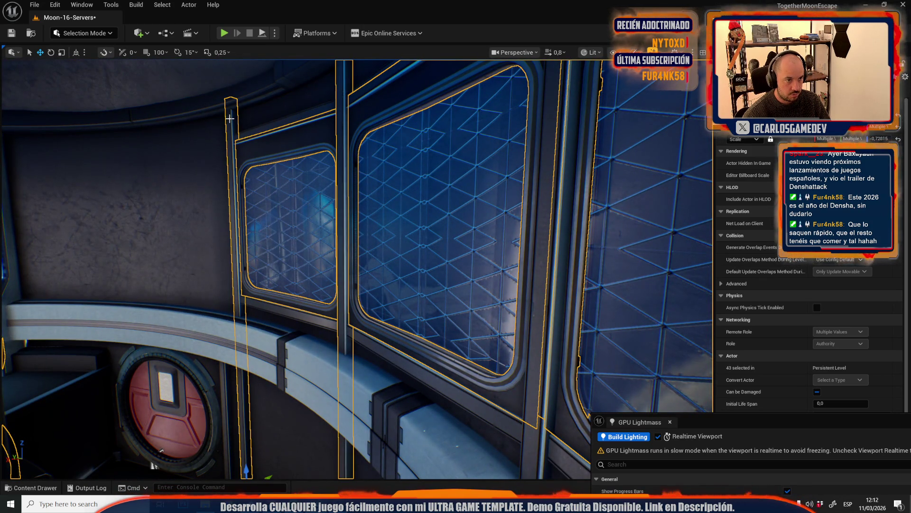
ctrl+click(270, 130)
Add more horizontal bars, a vertical pillar and the ceiling ring to the selection
mouse_move(270, 130)
mouse_down()
mouse_move(325, 222)
mouse_move(274, 198)
mouse_move(510, 180)
mouse_up()
ctrl+click(324, 221)
ctrl+click(353, 220)
ctrl+click(509, 181)
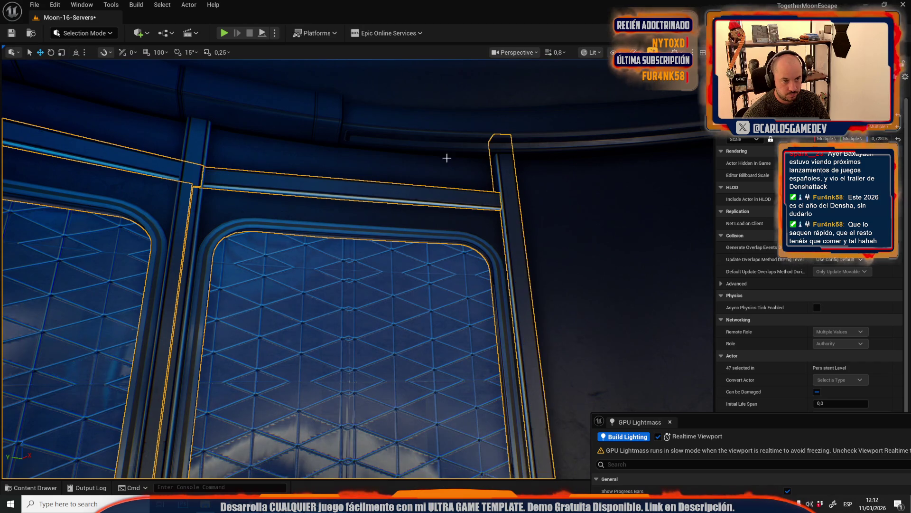
drag(427, 139, 253, 152)
ctrl+click(253, 153)
Add the curved rails, window frames and a wall piece, undoing one accidental rail pick
mouse_move(509, 181)
mouse_down()
mouse_move(461, 270)
mouse_move(389, 261)
mouse_up()
ctrl+click(462, 269)
ctrl+click(461, 269)
scroll(376, 234, up, 3)
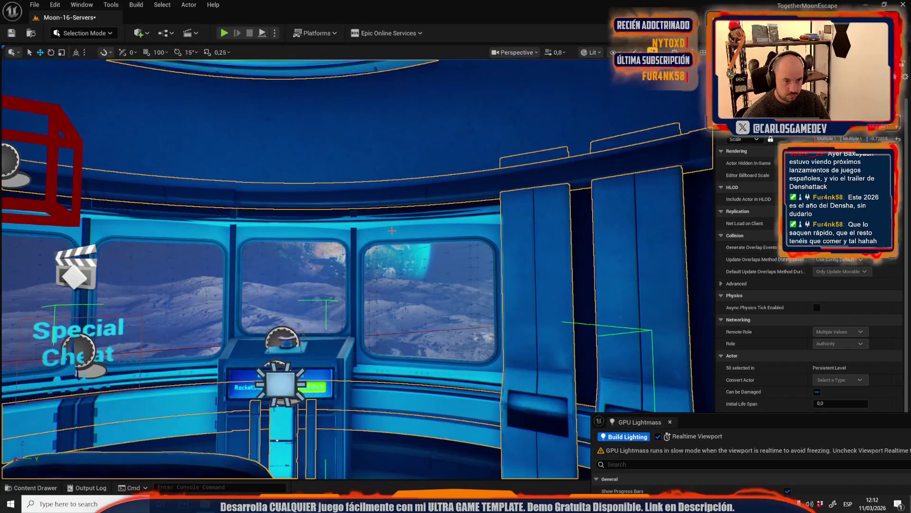
ctrl+click(364, 222)
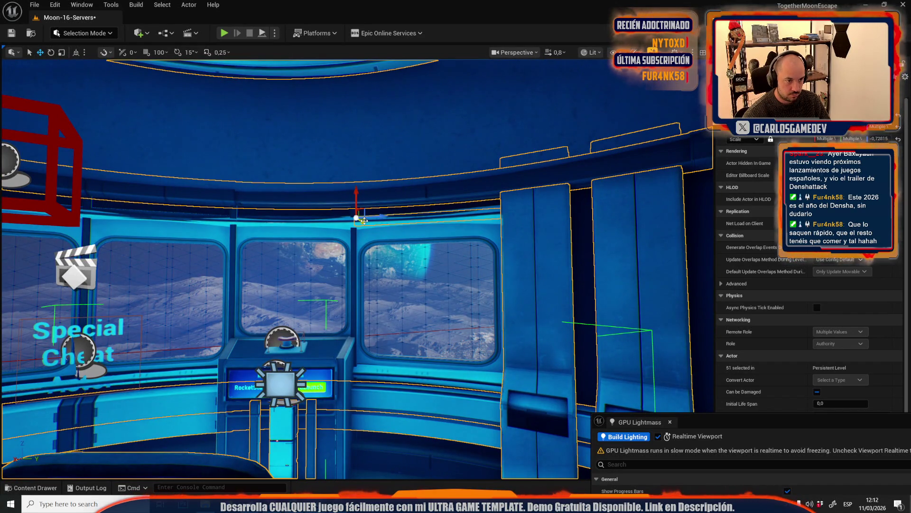
key(ctrl+z)
ctrl+click(379, 238)
ctrl+click(327, 233)
ctrl+click(189, 245)
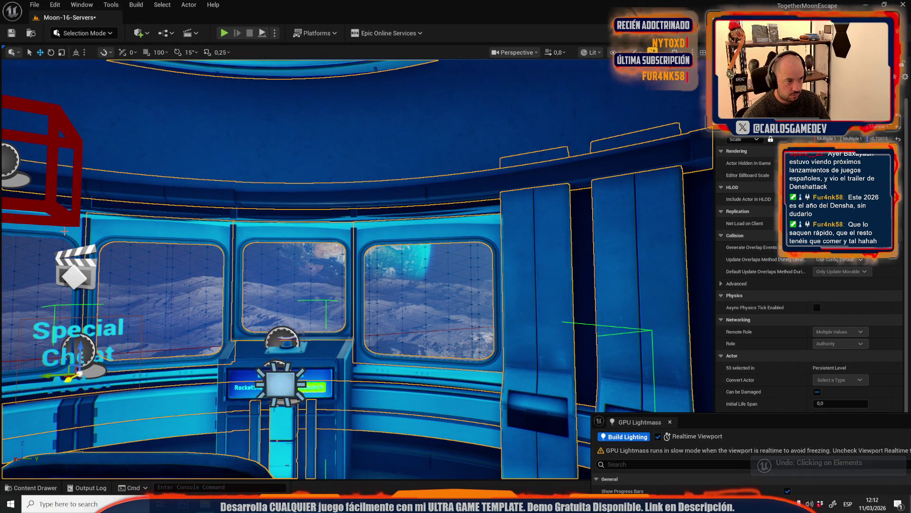
ctrl+click(43, 360)
scroll(358, 299, down, 3)
Add the middle window, sill and remaining pillars, then delete all 60 selected meshes
ctrl+click(225, 222)
ctrl+click(184, 219)
ctrl+click(211, 221)
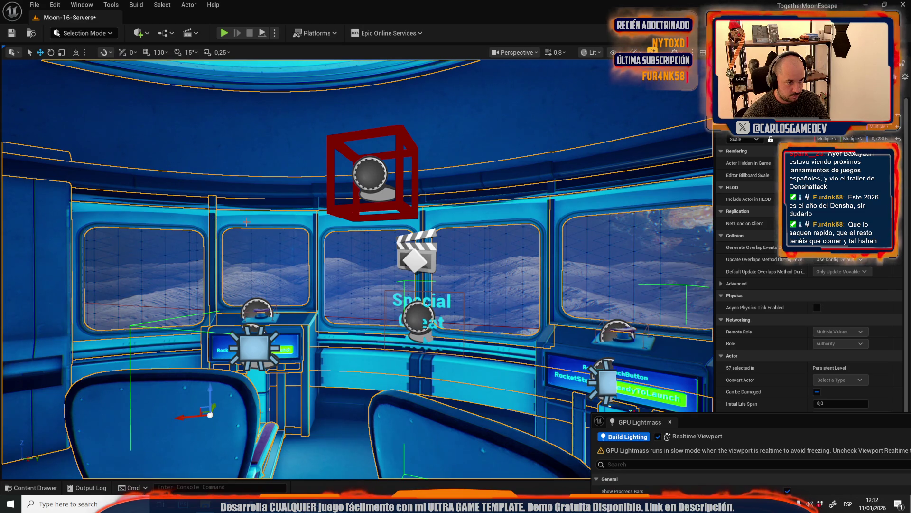
ctrl+click(316, 227)
ctrl+click(551, 211)
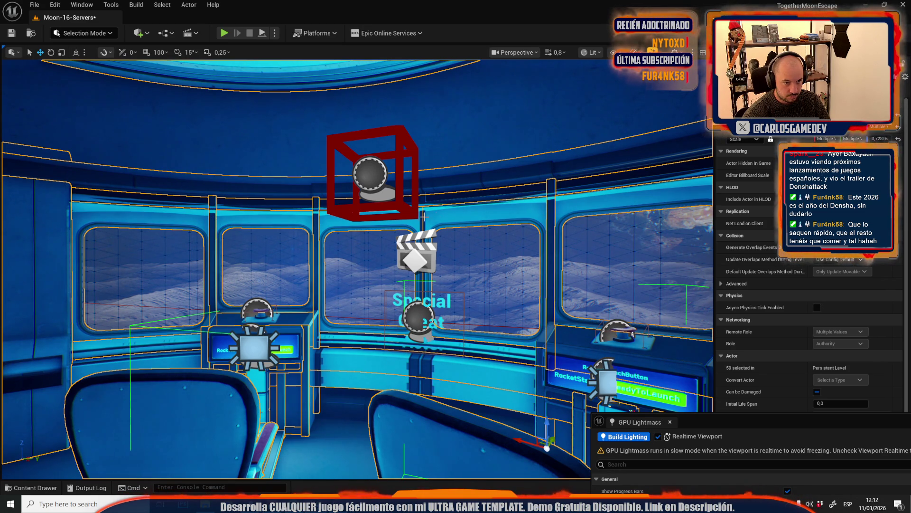
ctrl+click(423, 215)
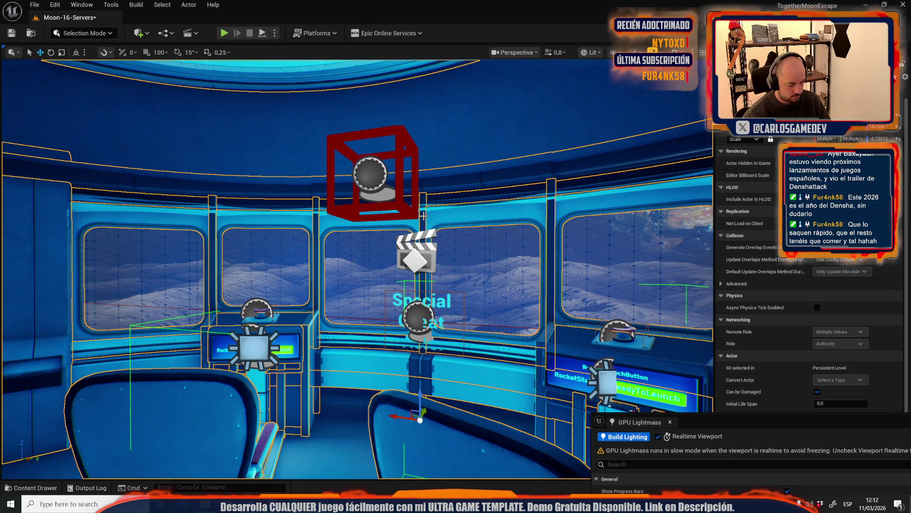
key(Delete)
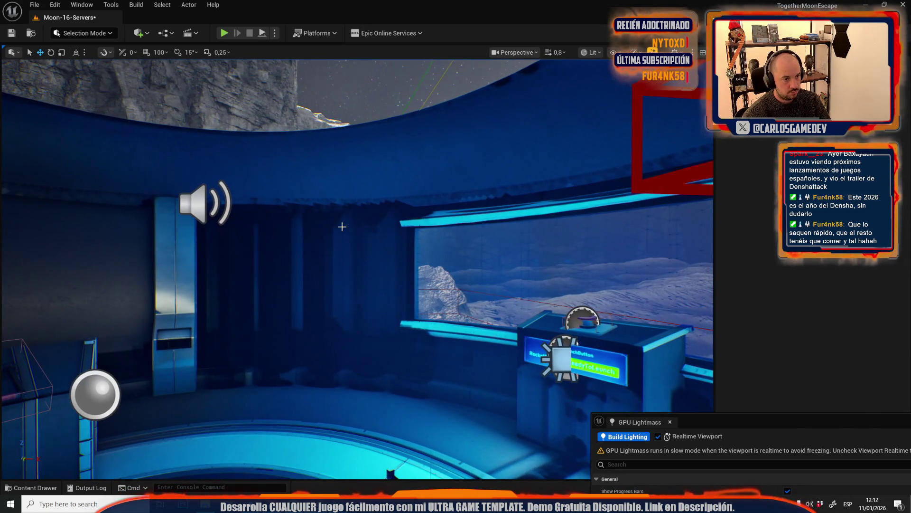
Restore the deleted meshes with undo and select the console's top rail
key(ctrl+z)
key(f)
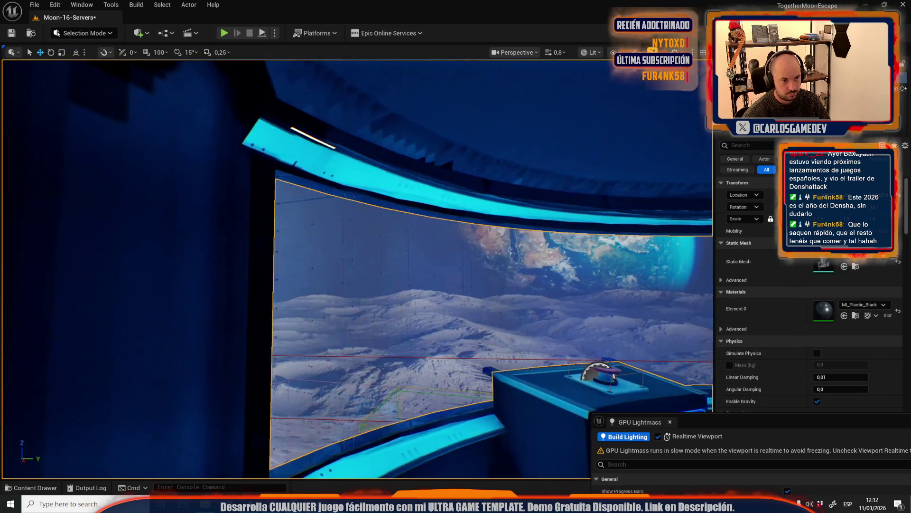
drag(327, 157, 318, 183)
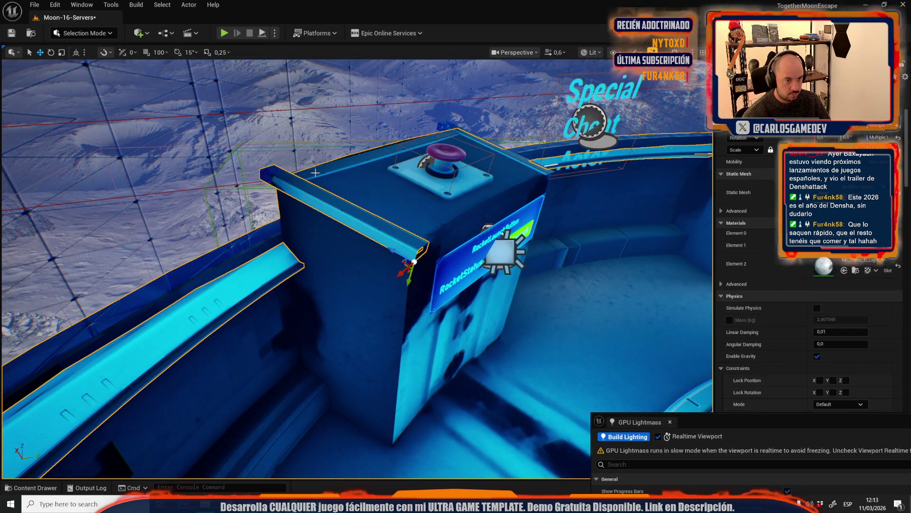
ctrl+click(325, 169)
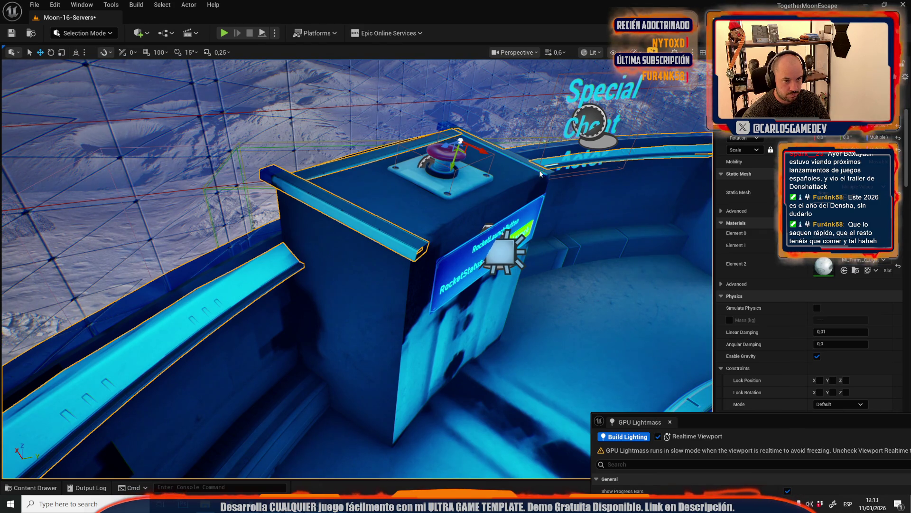
key(f)
drag(319, 184, 318, 184)
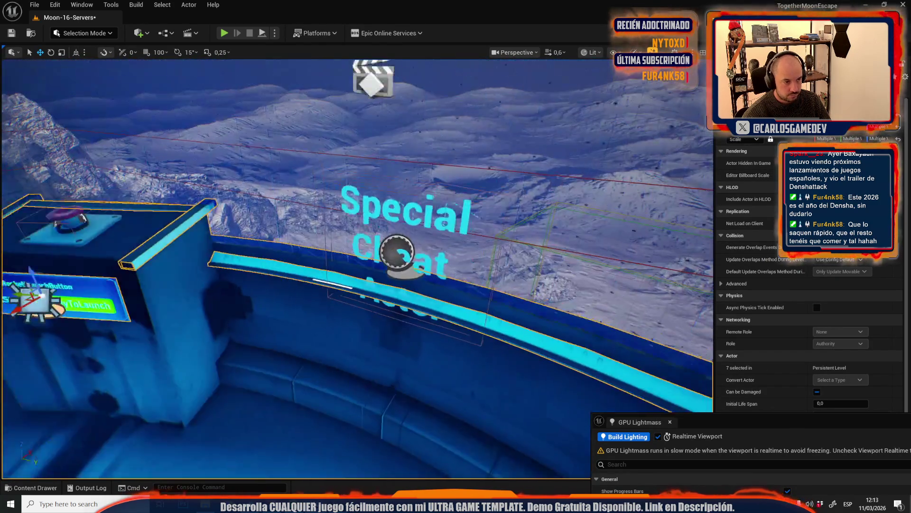
key(f)
Add the console's button, red button base, screen panel, label, pillars, top and panel to the selection
ctrl+click(239, 239)
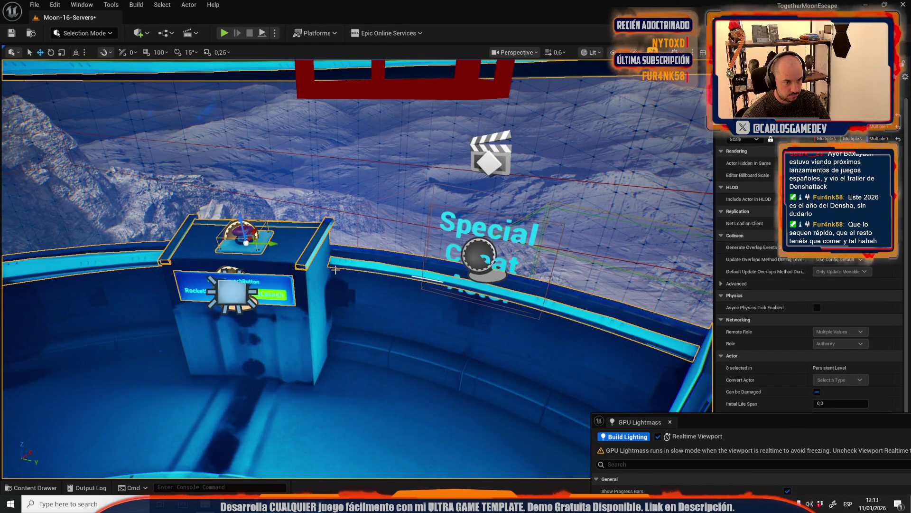
key(f)
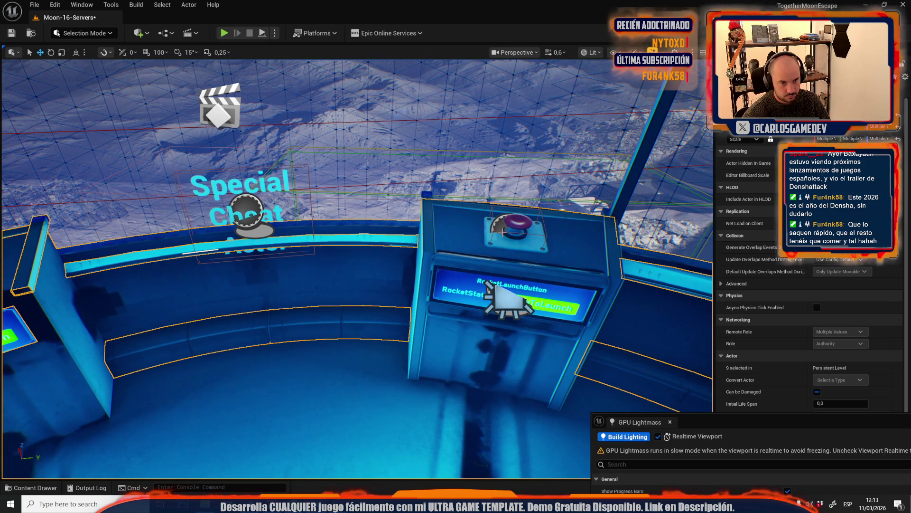
ctrl+click(505, 231)
ctrl+click(461, 270)
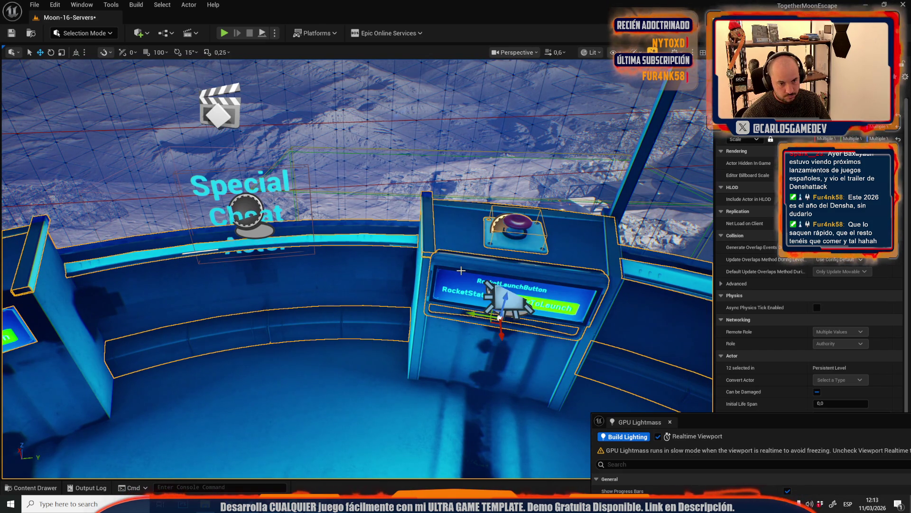
ctrl+click(467, 283)
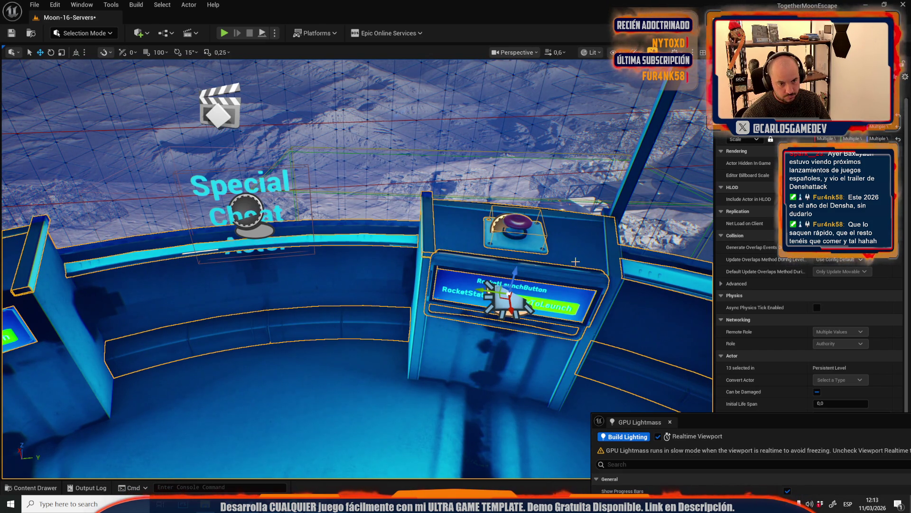
ctrl+click(610, 259)
ctrl+click(598, 295)
ctrl+click(426, 274)
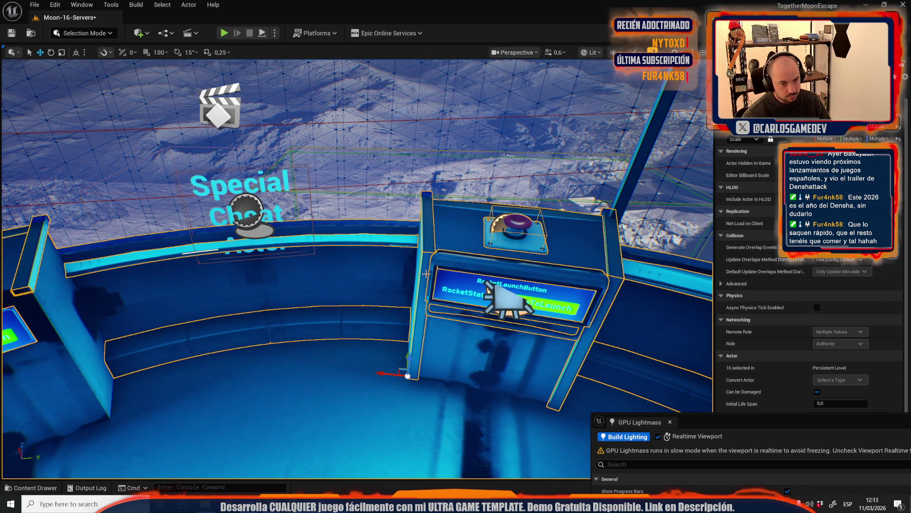
ctrl+click(478, 206)
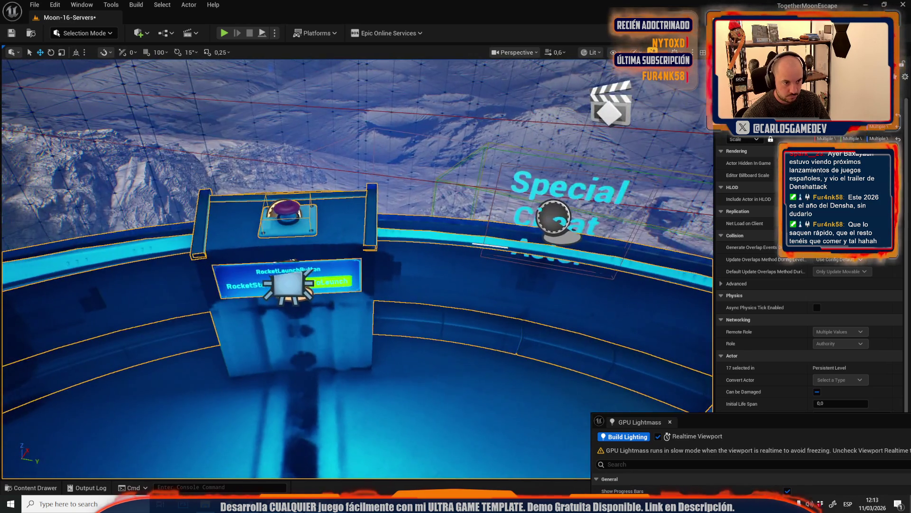
mouse_move(570, 222)
mouse_down()
mouse_move(416, 309)
mouse_move(369, 296)
mouse_up()
ctrl+click(417, 309)
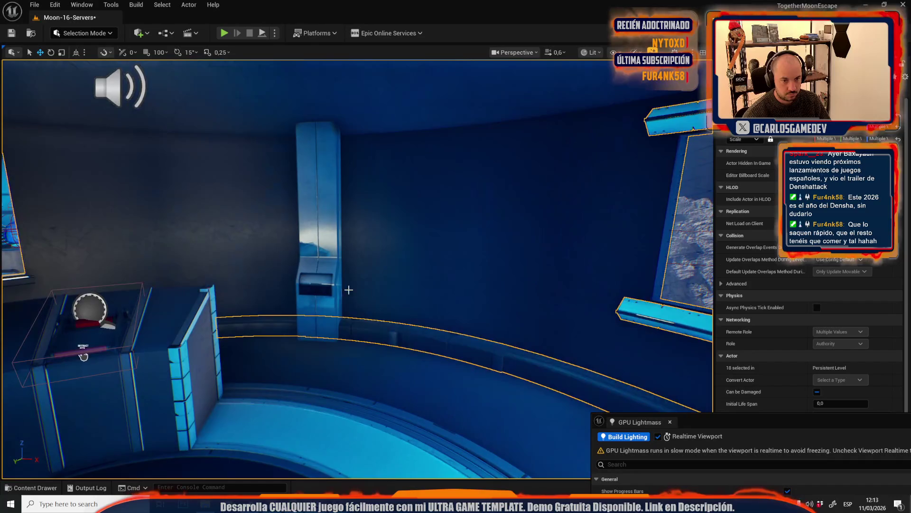
Add the curved walkway box and a nearby piece, undoing an unwanted pillar pick
ctrl+click(310, 260)
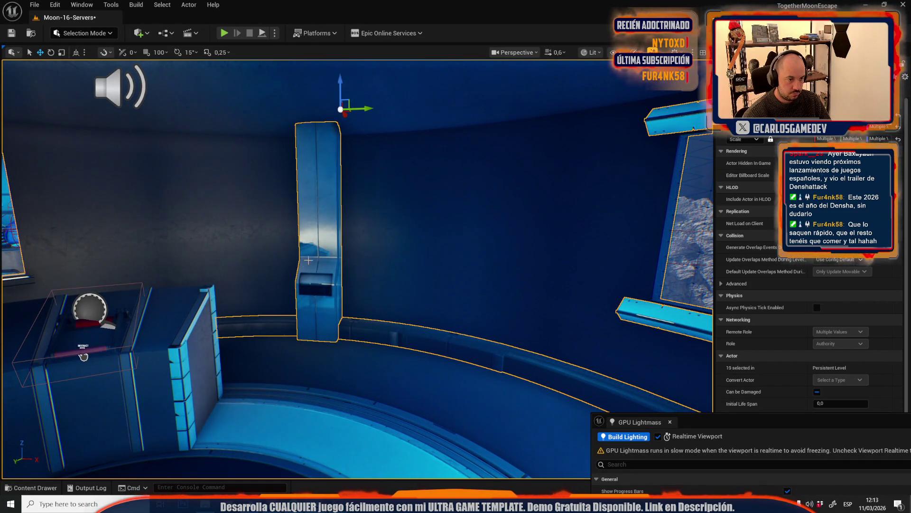
key(ctrl+z)
drag(450, 239, 433, 281)
ctrl+click(433, 281)
key(f)
ctrl+click(465, 279)
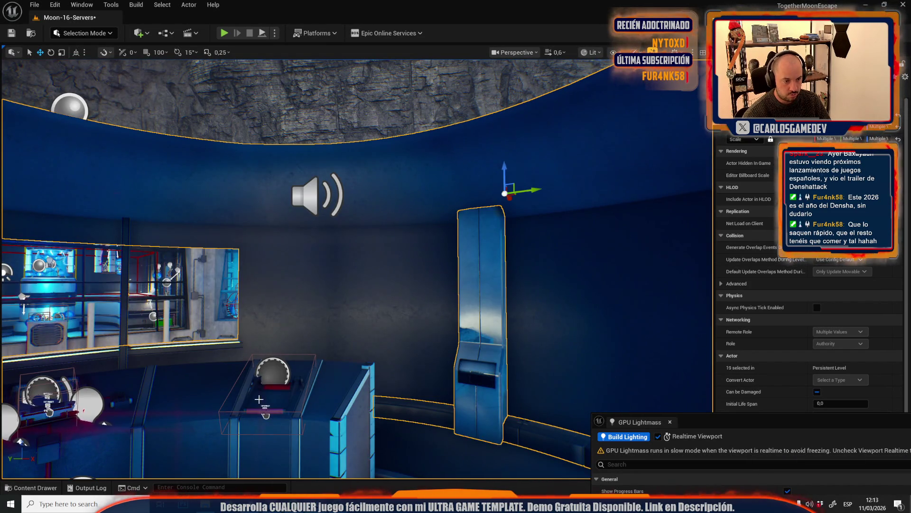
key(f)
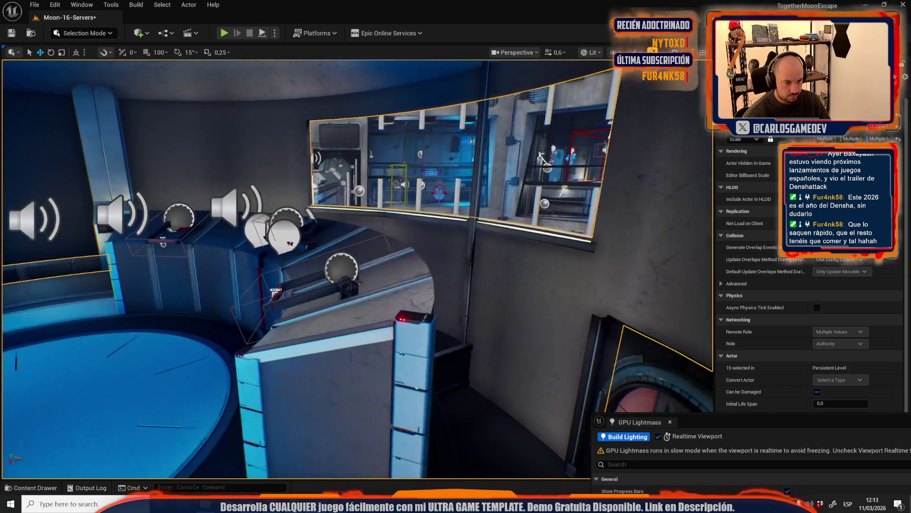
mouse_move(465, 278)
mouse_down()
mouse_move(493, 285)
mouse_move(468, 280)
mouse_up()
Add the vertical window pillar and three sill pieces, frame them, then undo the last addition
ctrl+click(360, 271)
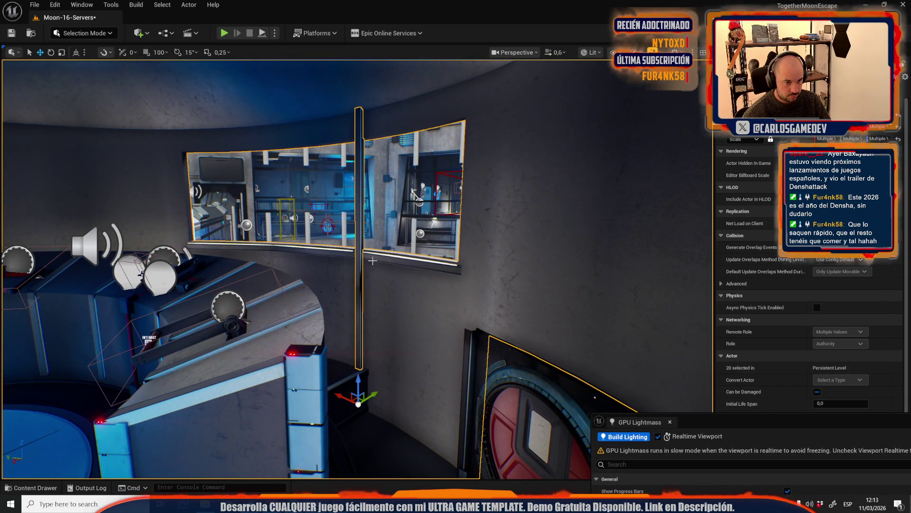
ctrl+click(377, 261)
ctrl+click(333, 253)
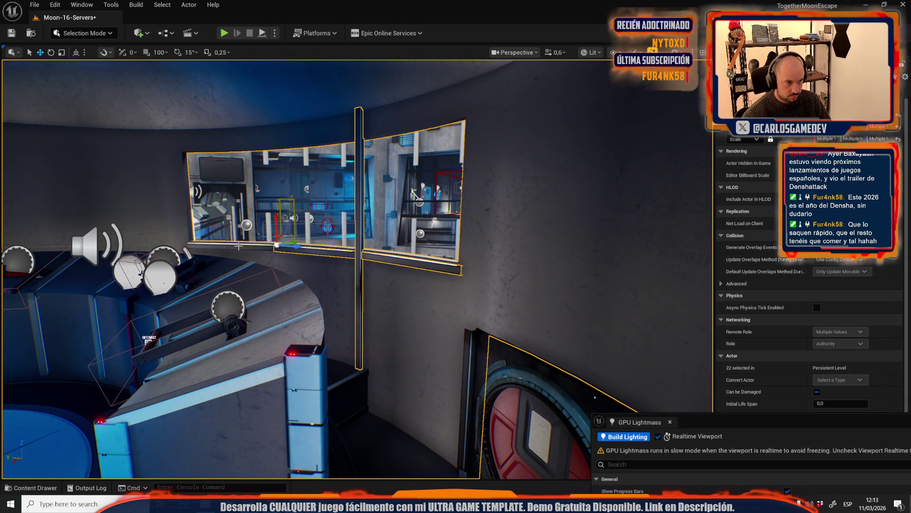
ctrl+click(237, 245)
drag(238, 245, 189, 249)
key(f)
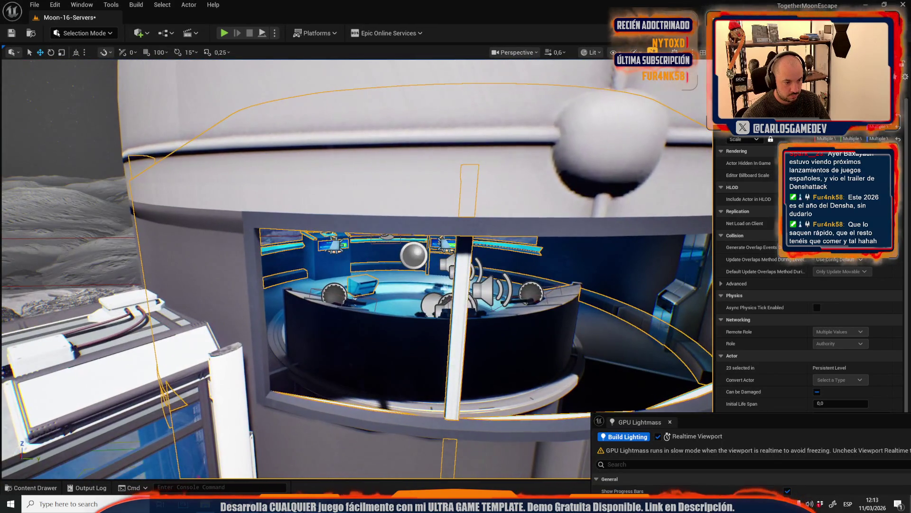
key(ctrl+z)
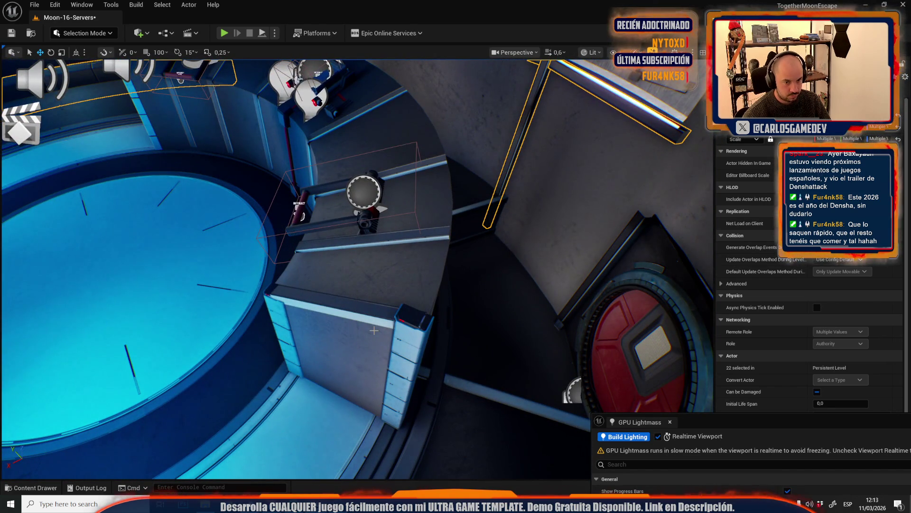
Select a beam, then briefly reveal, pick and re-hide the hidden ring parts
ctrl+click(595, 273)
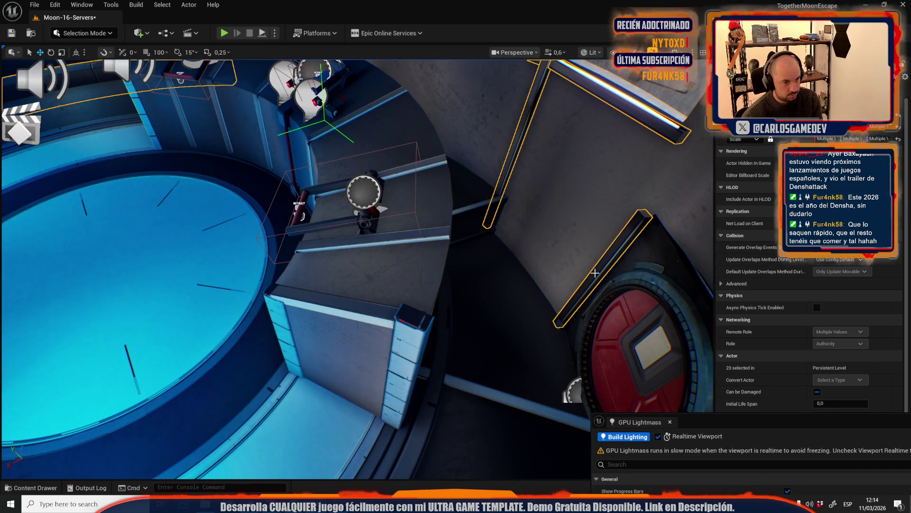
key(ctrl+h)
ctrl+click(586, 157)
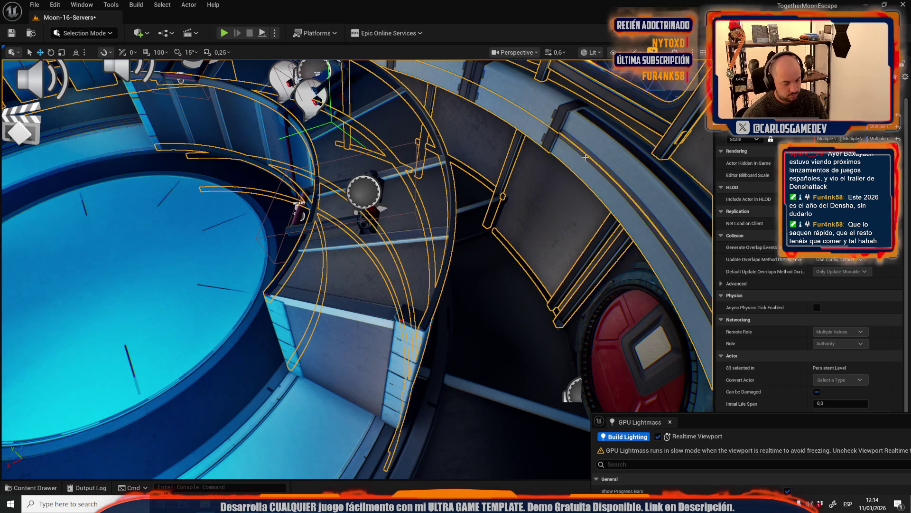
key(h)
Start a new selection with the beams, pillar, circular platform and both interact consoles
click(361, 258)
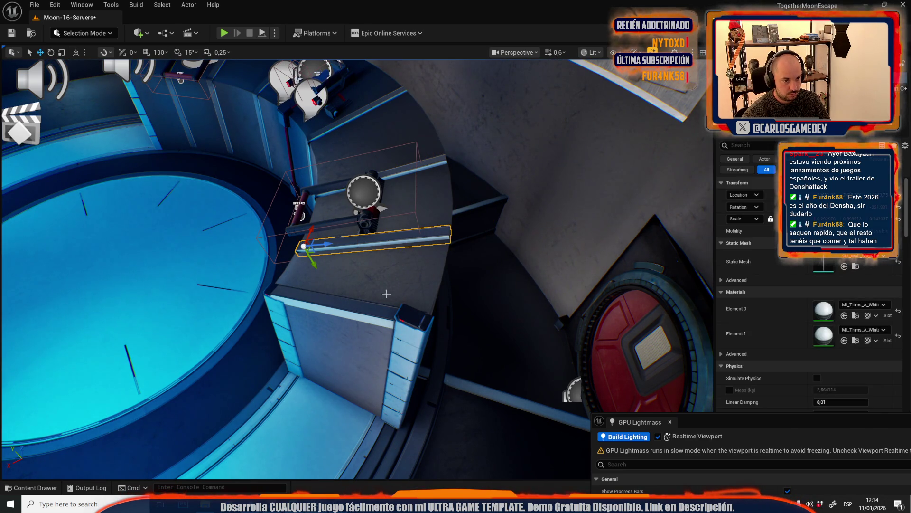
ctrl+click(414, 337)
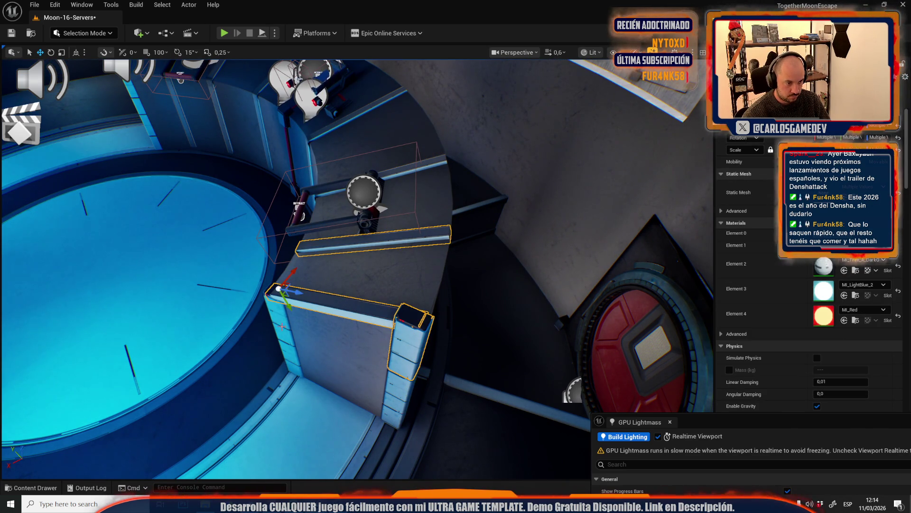
drag(282, 326, 286, 282)
ctrl+click(288, 282)
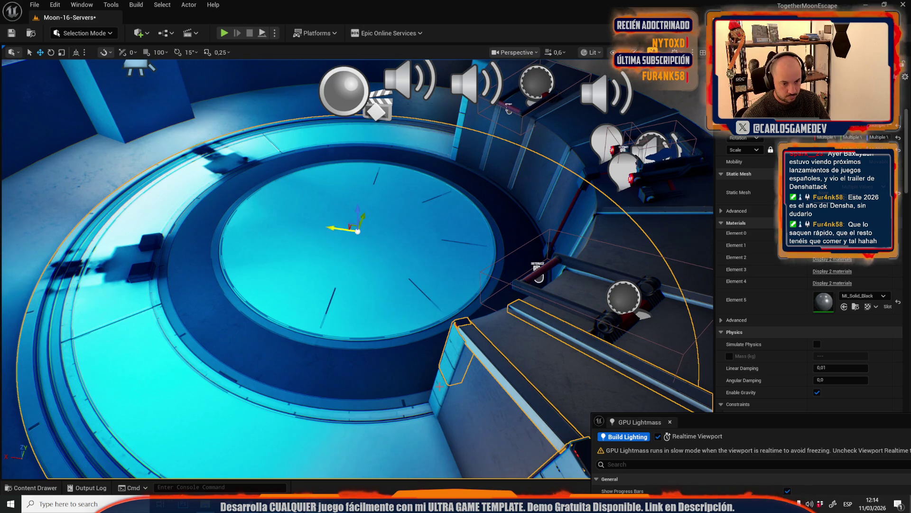
ctrl+click(582, 268)
drag(581, 267, 415, 300)
ctrl+click(411, 287)
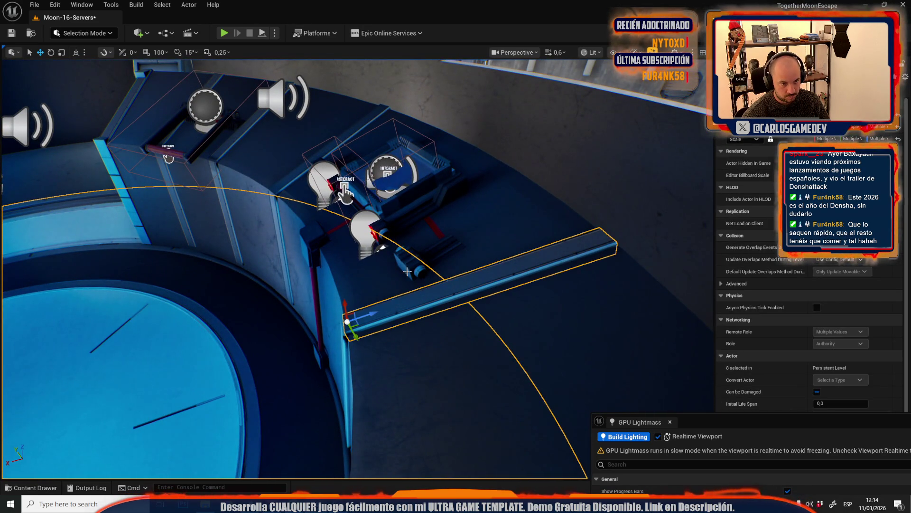
ctrl+click(406, 257)
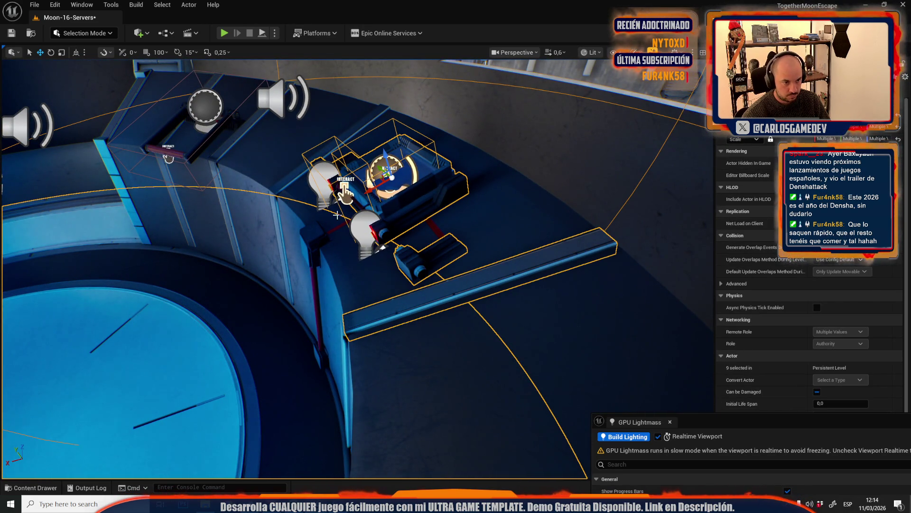
ctrl+click(219, 125)
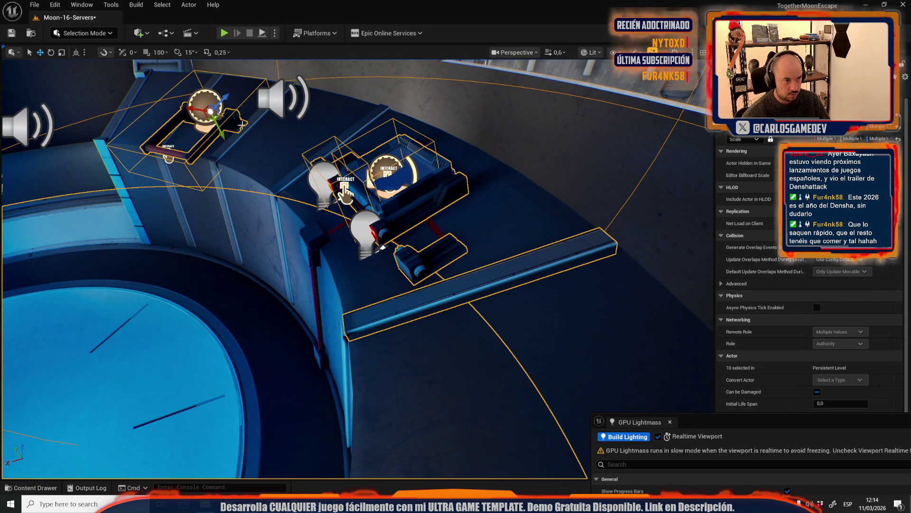
ctrl+click(281, 180)
ctrl+click(328, 232)
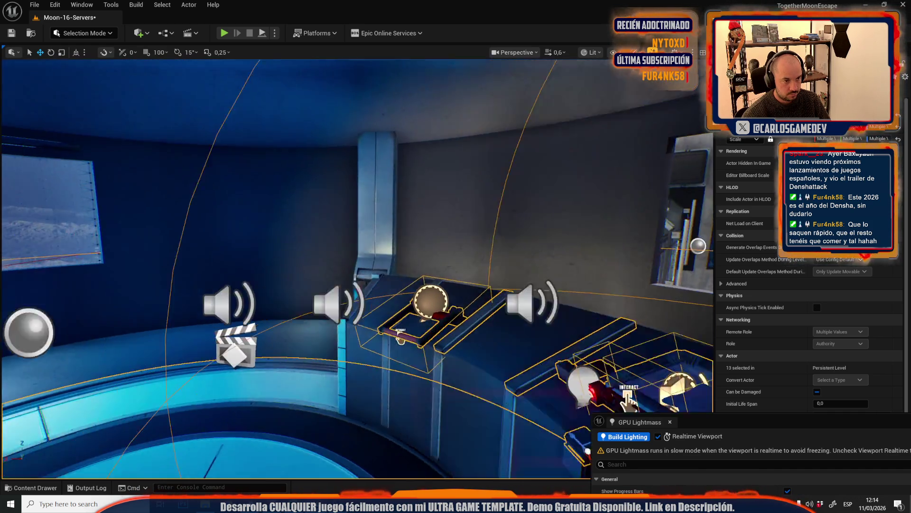
Add the cabinet top, its blue side strips, dark panel and horizontal blue bar
drag(317, 287, 234, 249)
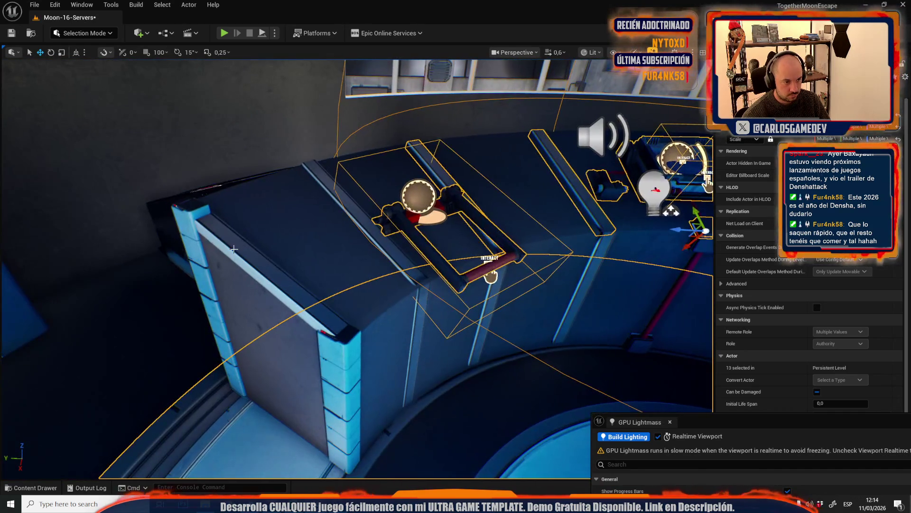
ctrl+click(234, 249)
ctrl+click(214, 331)
ctrl+click(221, 337)
ctrl+click(346, 414)
ctrl+click(342, 447)
ctrl+click(312, 383)
drag(313, 383, 324, 342)
ctrl+click(329, 338)
Add the white ring and railing bars, then frame the 27-actor platform selection
ctrl+click(475, 225)
drag(475, 225, 350, 314)
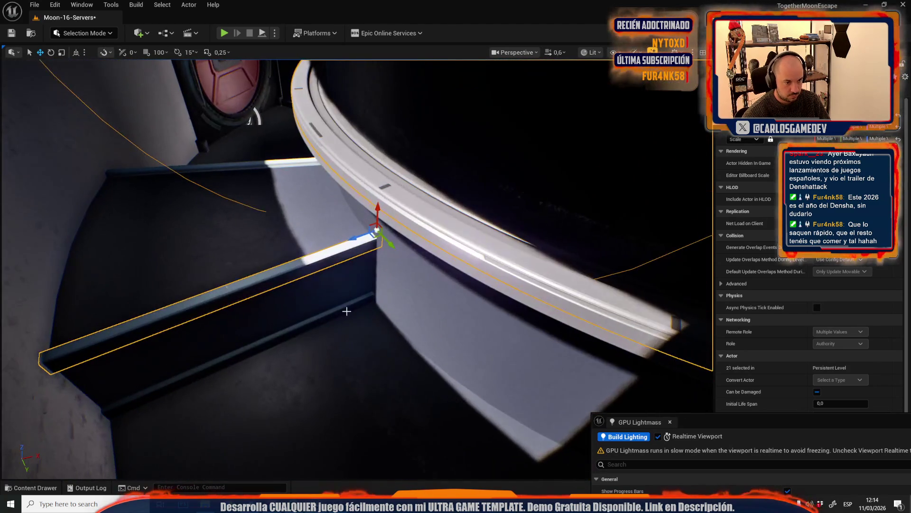
ctrl+click(341, 301)
ctrl+click(279, 165)
mouse_move(279, 165)
mouse_down()
mouse_move(308, 331)
mouse_move(323, 313)
mouse_move(286, 308)
mouse_up()
ctrl+click(356, 317)
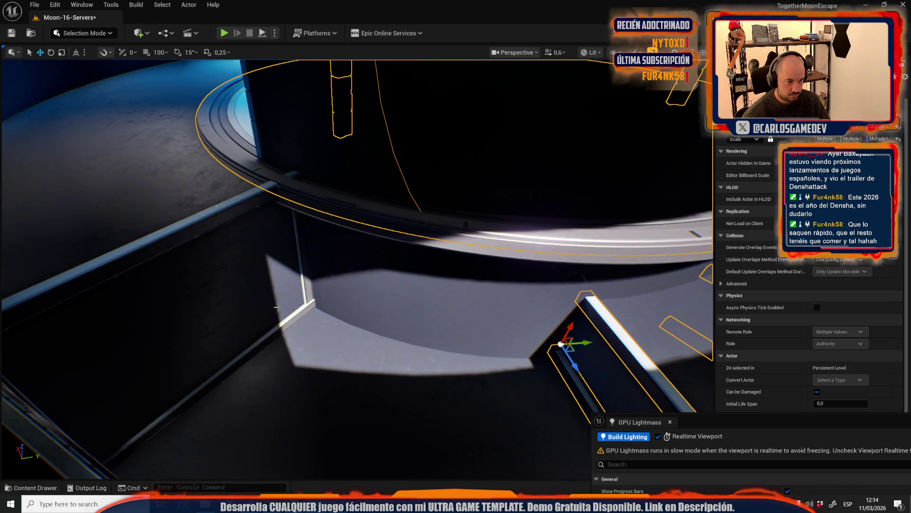
ctrl+click(302, 318)
ctrl+click(298, 266)
ctrl+click(218, 214)
mouse_move(217, 214)
mouse_down()
mouse_move(201, 212)
mouse_move(205, 218)
mouse_up()
drag(406, 303, 406, 287)
key(f)
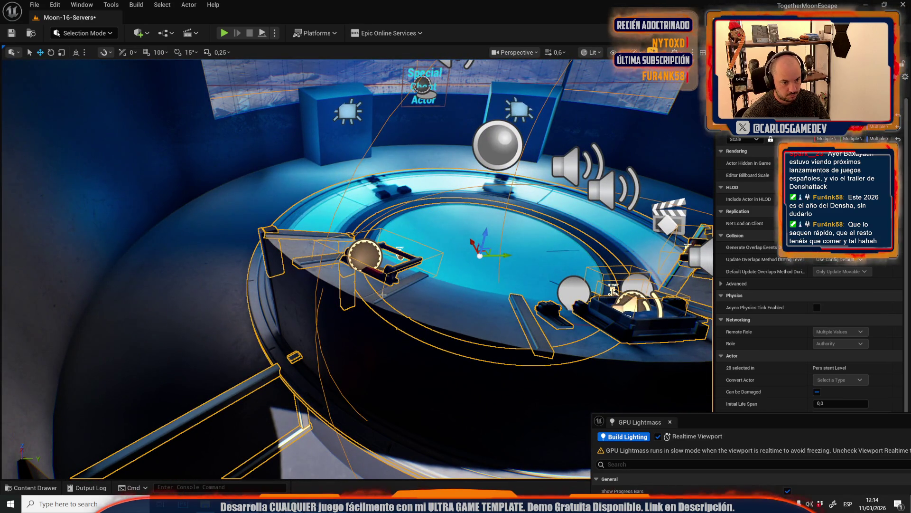
Select the box below the console, the red pole and the small box at its base
mouse_move(383, 296)
mouse_down()
mouse_move(304, 292)
mouse_move(311, 276)
mouse_up()
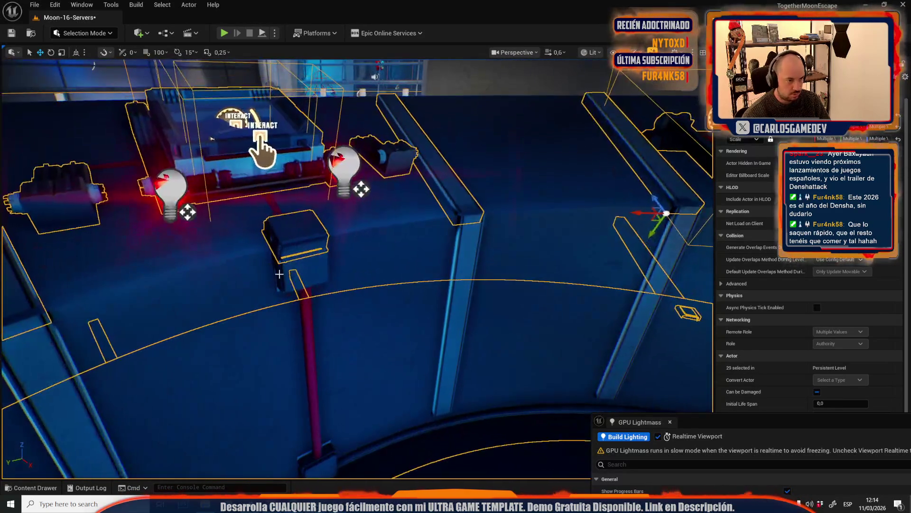
ctrl+click(311, 279)
ctrl+click(309, 313)
drag(309, 313, 365, 312)
ctrl+click(365, 311)
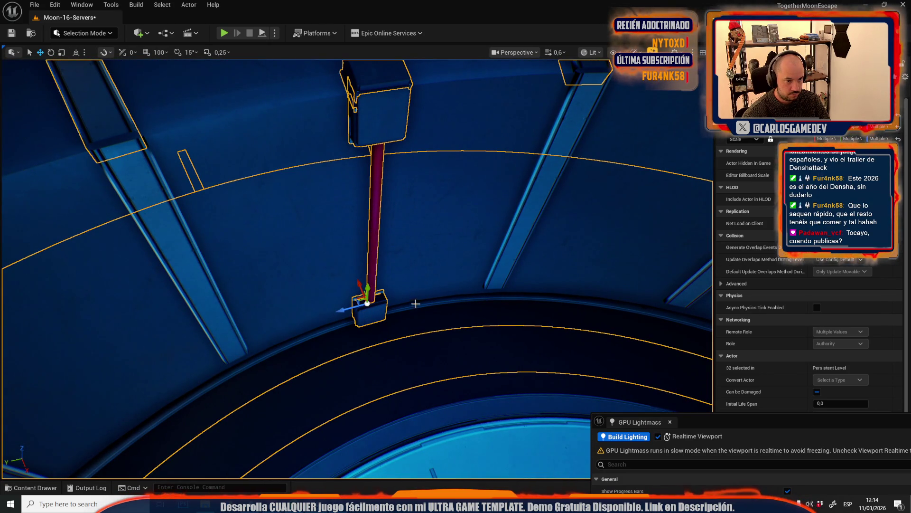
key(f)
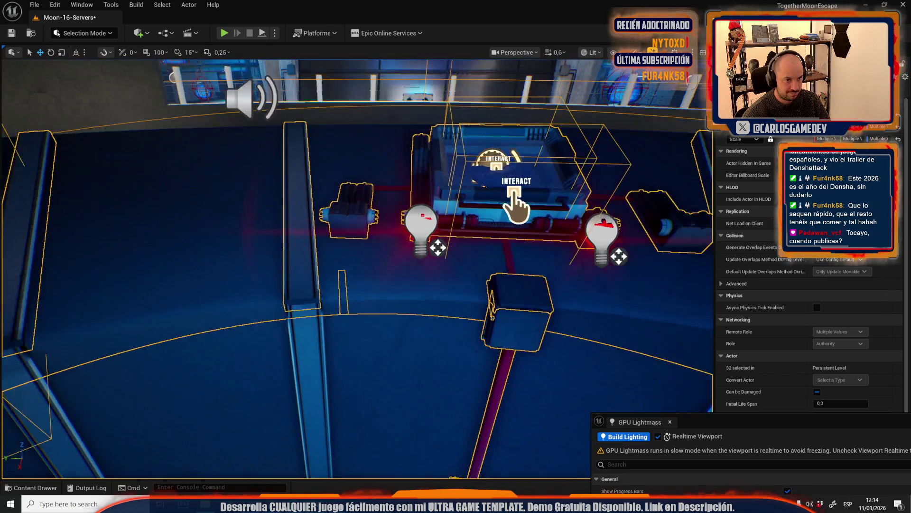
Add the large floor plane, a column and the back wall with floor markings to the selection
ctrl+click(426, 281)
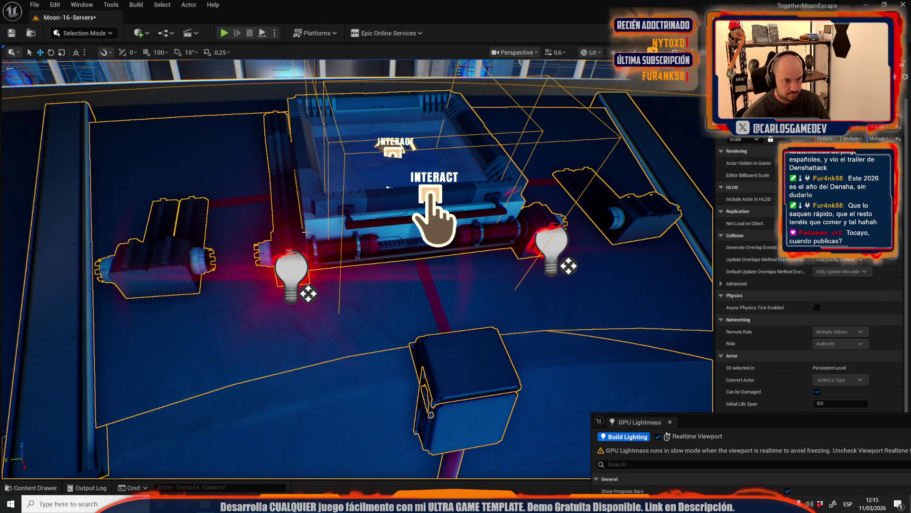
key(ctrl+z)
ctrl+click(443, 323)
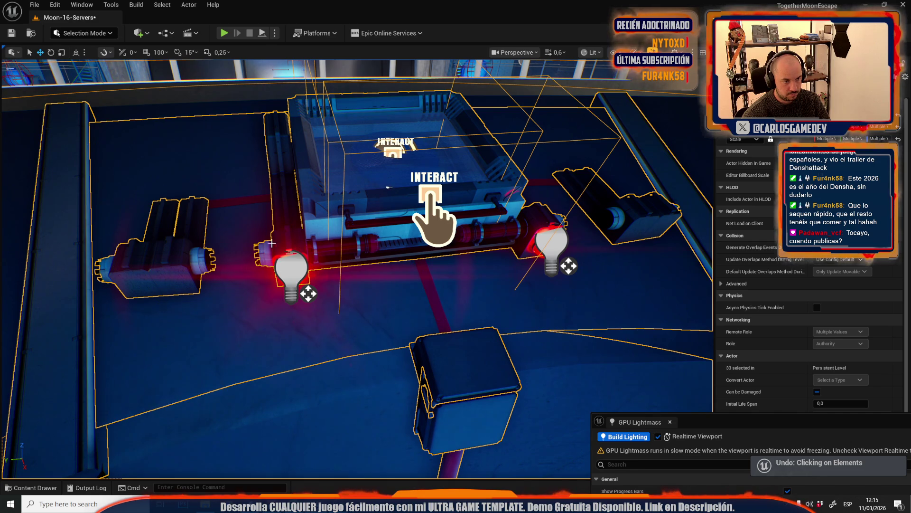
ctrl+click(251, 200)
ctrl+click(252, 199)
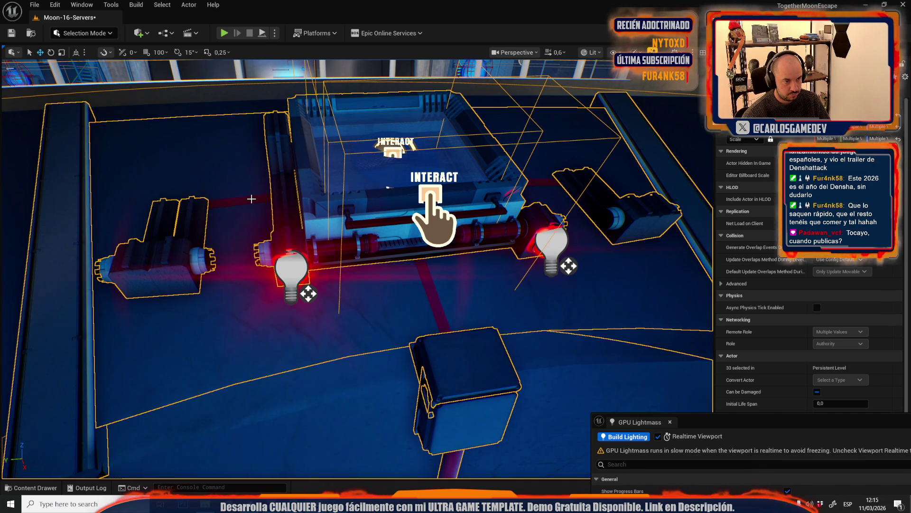
drag(345, 296, 240, 185)
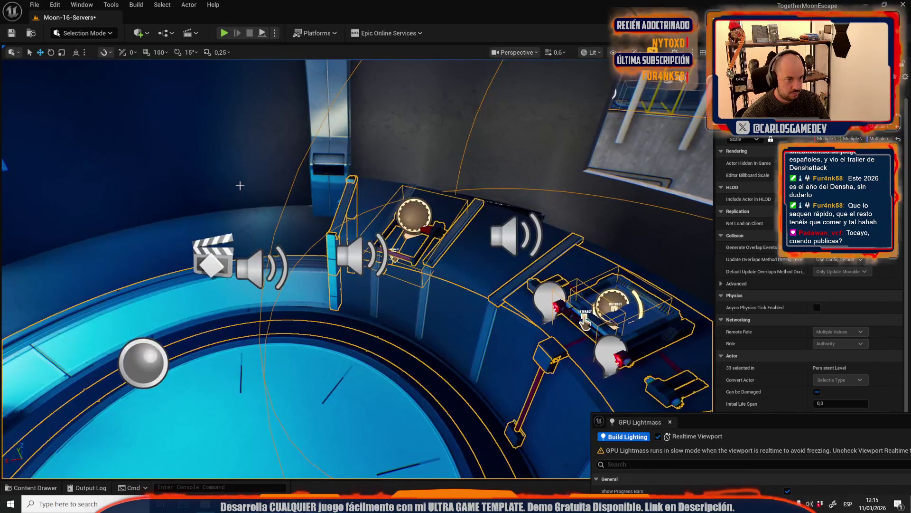
ctrl+click(315, 174)
ctrl+click(243, 160)
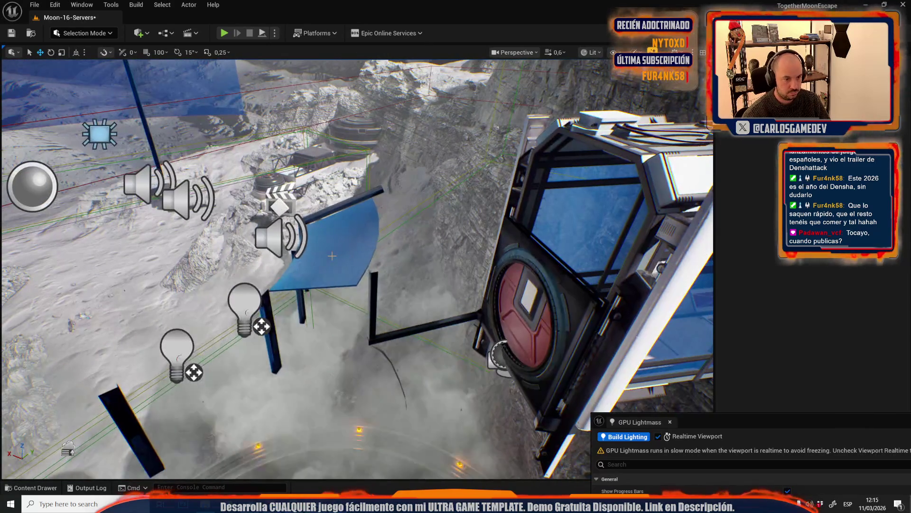
Select the blue cliff panel together with its black beam, vertical post and top-edge beam
click(342, 257)
click(395, 337)
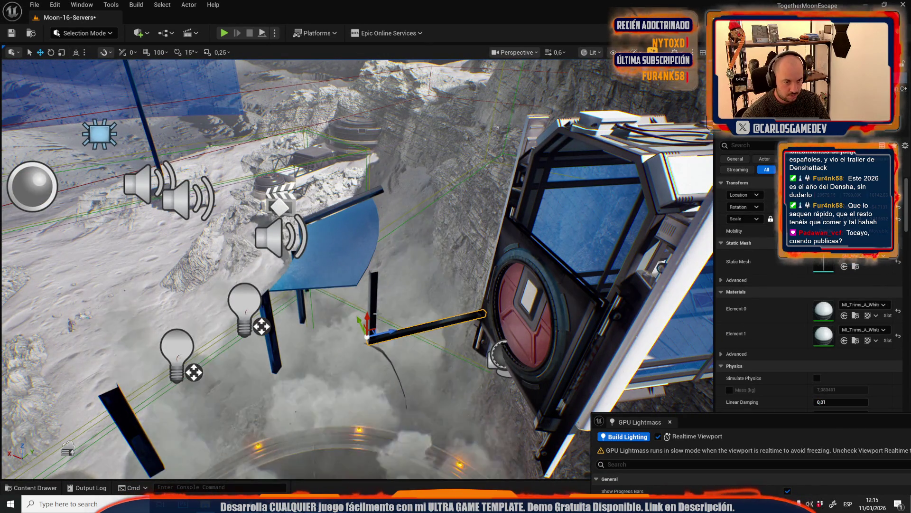
ctrl+click(374, 309)
ctrl+click(341, 208)
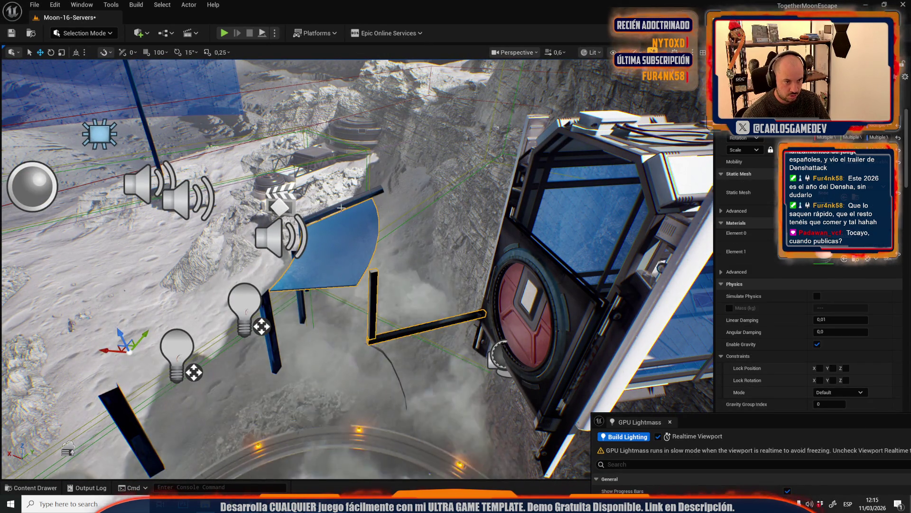
ctrl+click(342, 207)
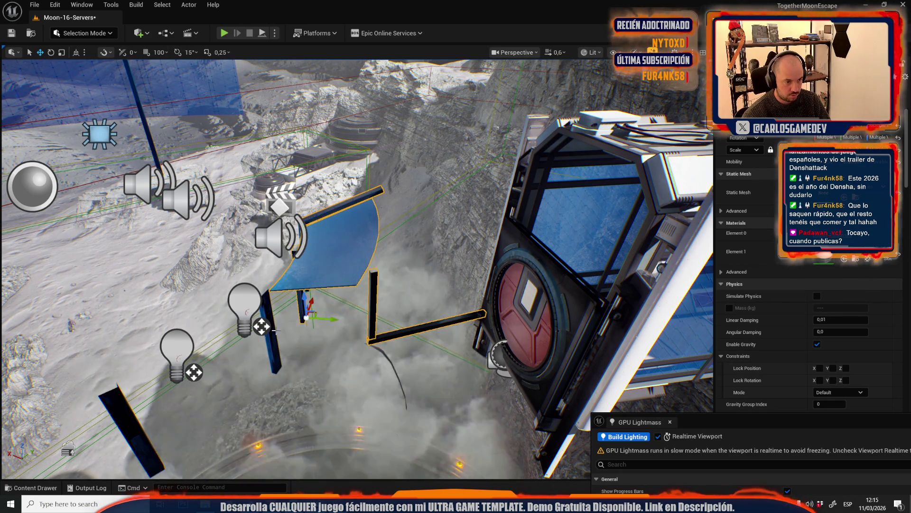
ctrl+click(302, 309)
key(ctrl+z)
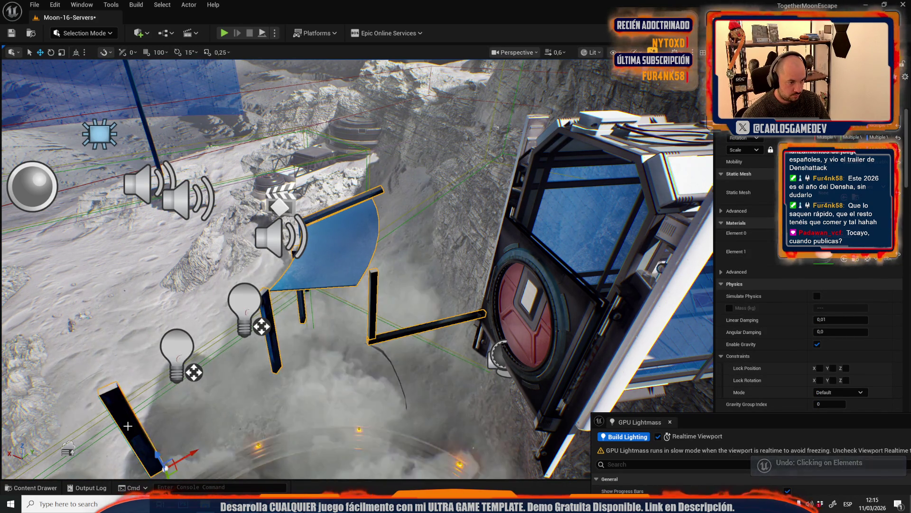
key(f)
mouse_move(356, 266)
mouse_down()
mouse_move(450, 342)
mouse_move(578, 413)
mouse_up()
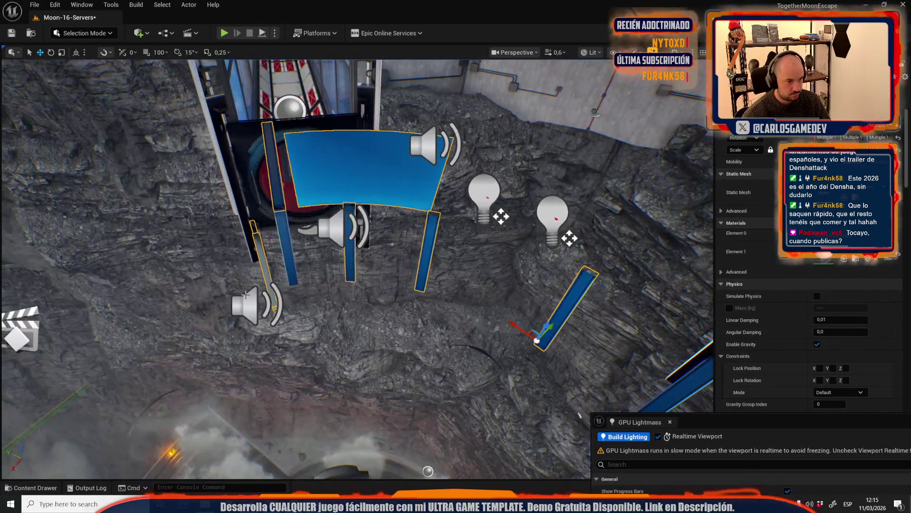
Select the left blue post beside the red-door tower and add the dark upper post
mouse_move(283, 224)
mouse_down()
mouse_move(95, 285)
mouse_move(62, 237)
mouse_up()
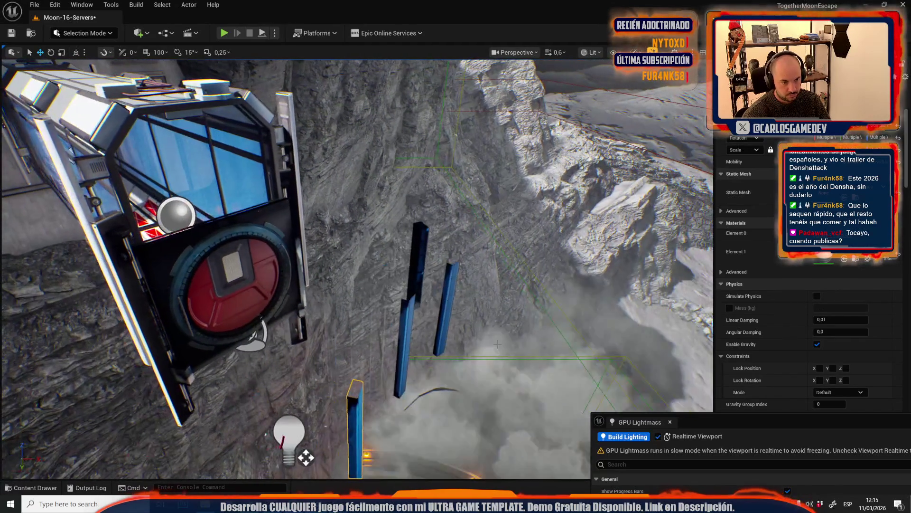
ctrl+click(410, 310)
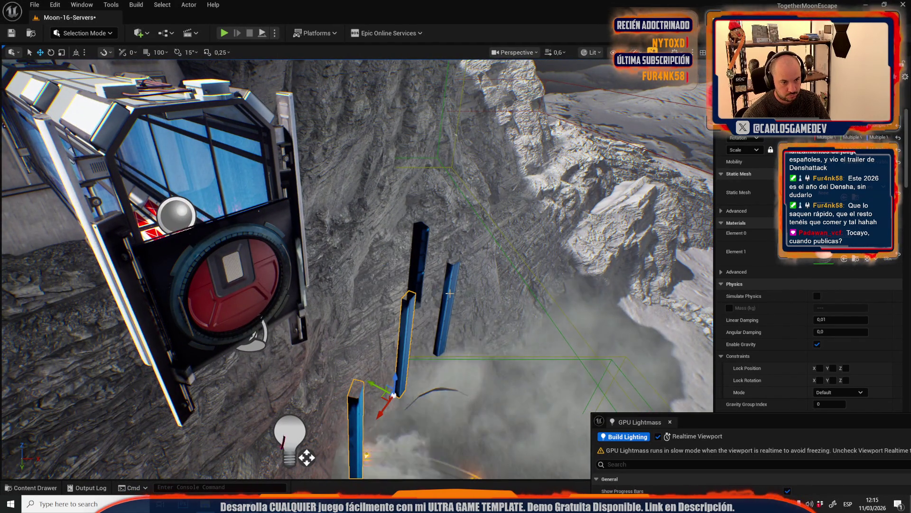
ctrl+click(419, 251)
mouse_move(356, 266)
mouse_down()
mouse_move(275, 249)
mouse_move(450, 369)
mouse_up()
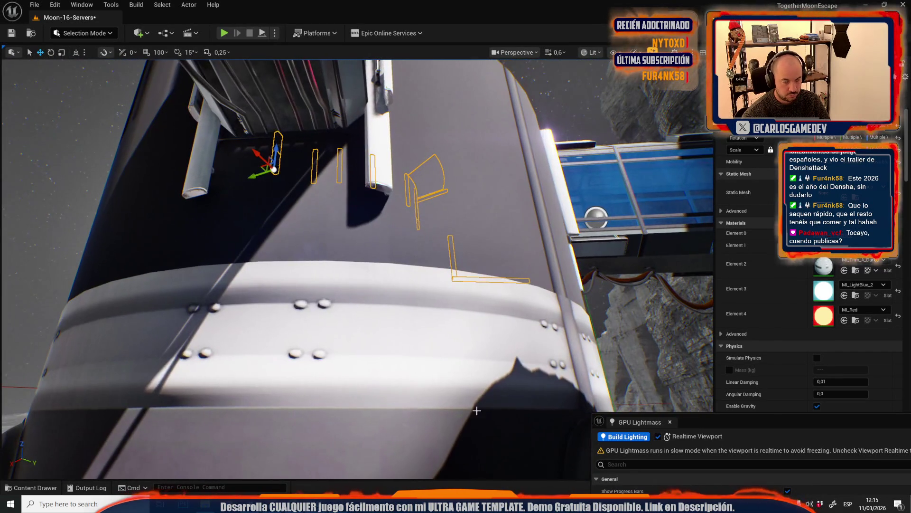
Add two white pillars, then select the vertical pole and three horizontal beam segments
ctrl+click(375, 155)
mouse_move(209, 152)
mouse_down()
mouse_move(352, 280)
mouse_move(336, 286)
mouse_move(351, 270)
mouse_move(328, 251)
mouse_up()
ctrl+click(359, 277)
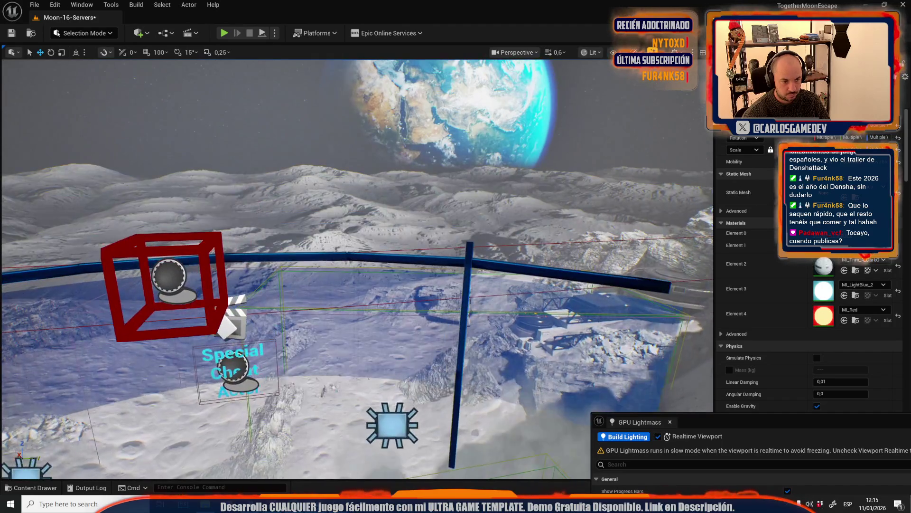
click(455, 260)
ctrl+click(341, 251)
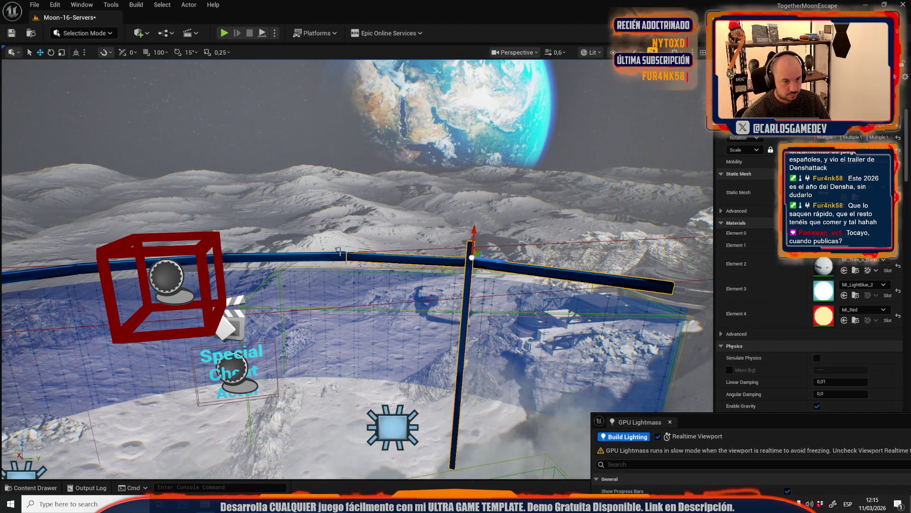
ctrl+click(209, 257)
ctrl+click(68, 265)
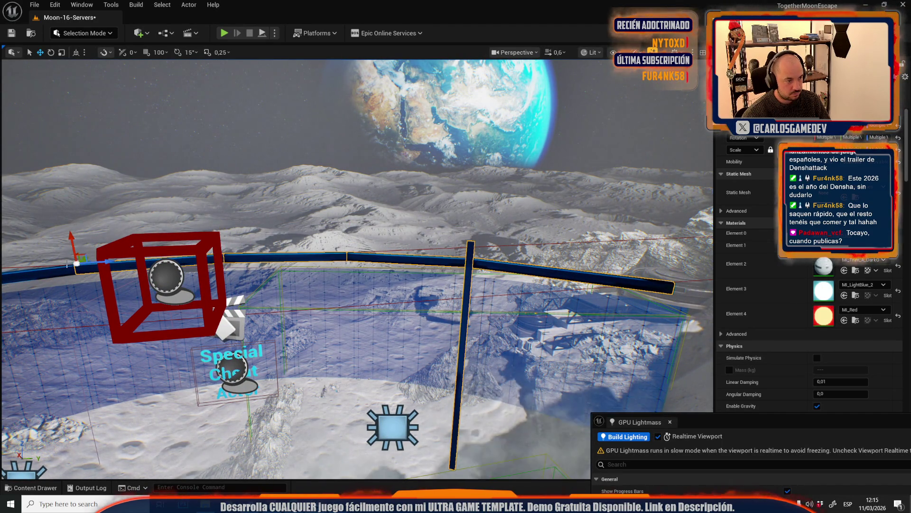
key(f)
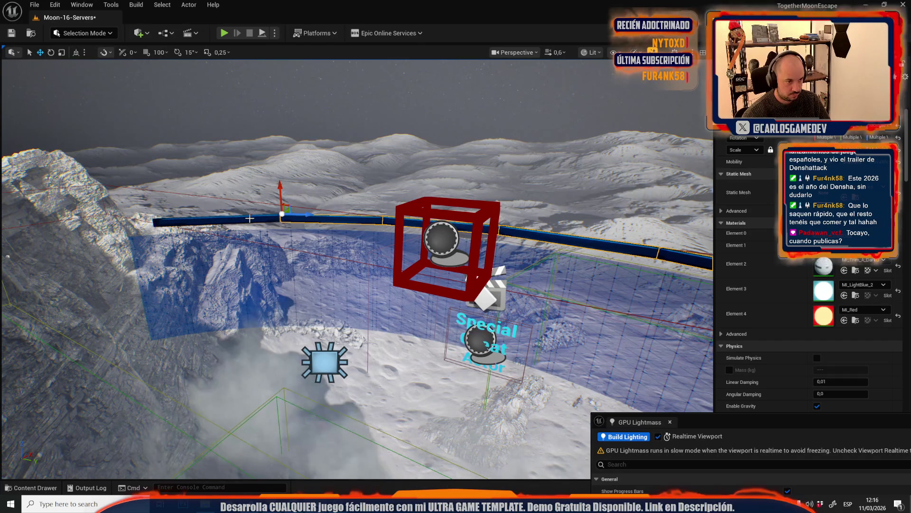
Select the cliff rock, undo twice, then hide the station wall and interior meshes
ctrl+click(196, 253)
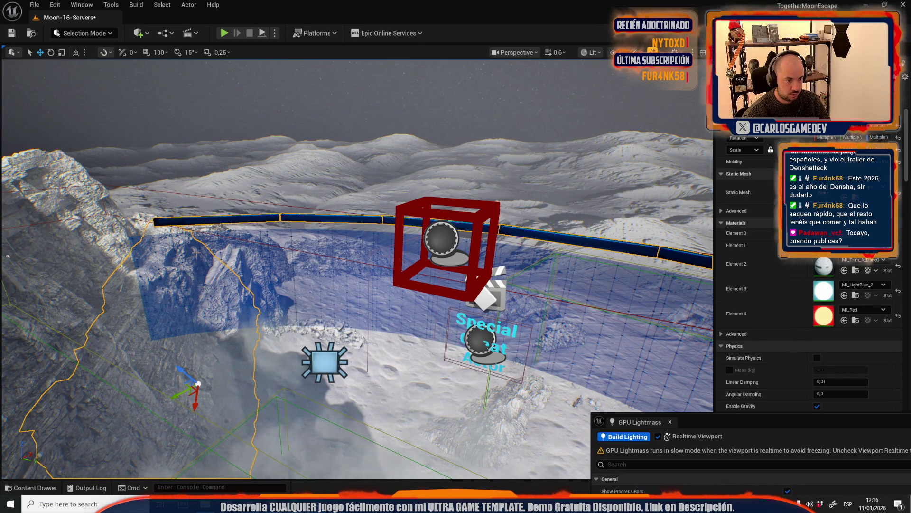
key(ctrl+z)
key(f)
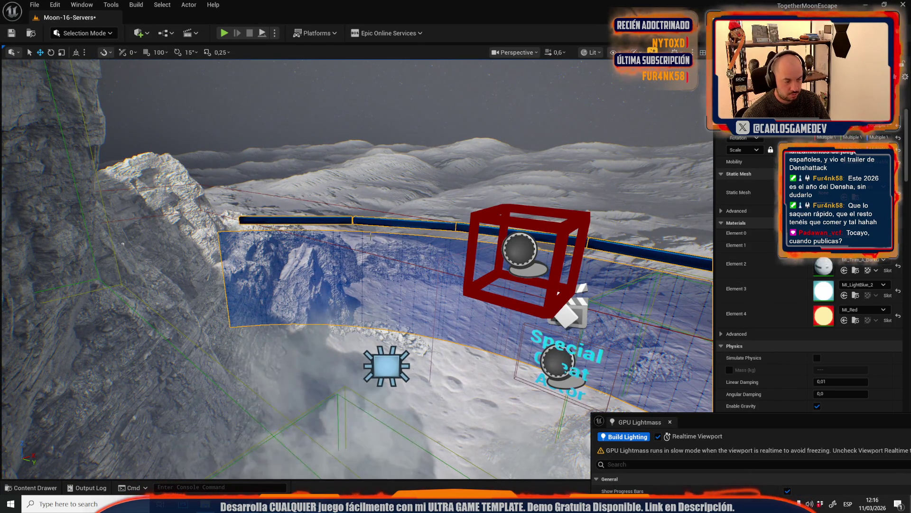
key(ctrl+h)
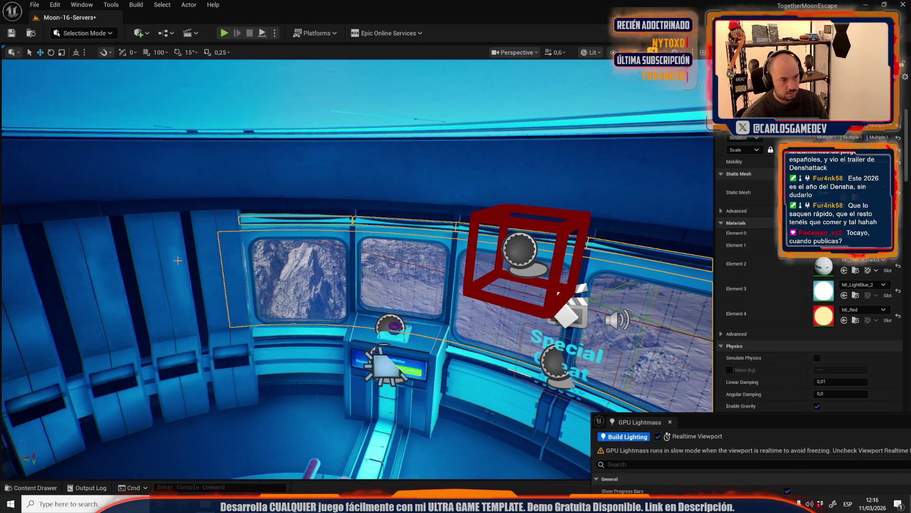
click(175, 269)
key(h)
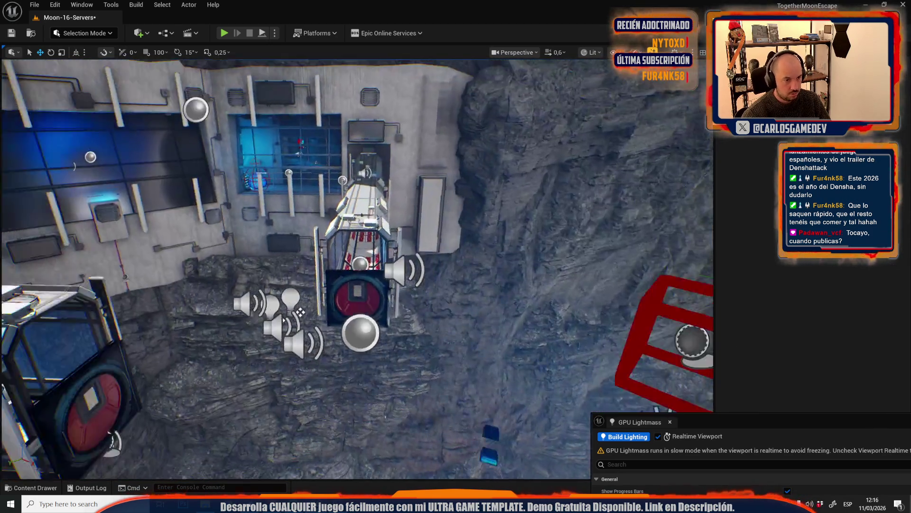
Select the upper blue box on the rock slope and show the hidden interior meshes again
drag(300, 312, 445, 298)
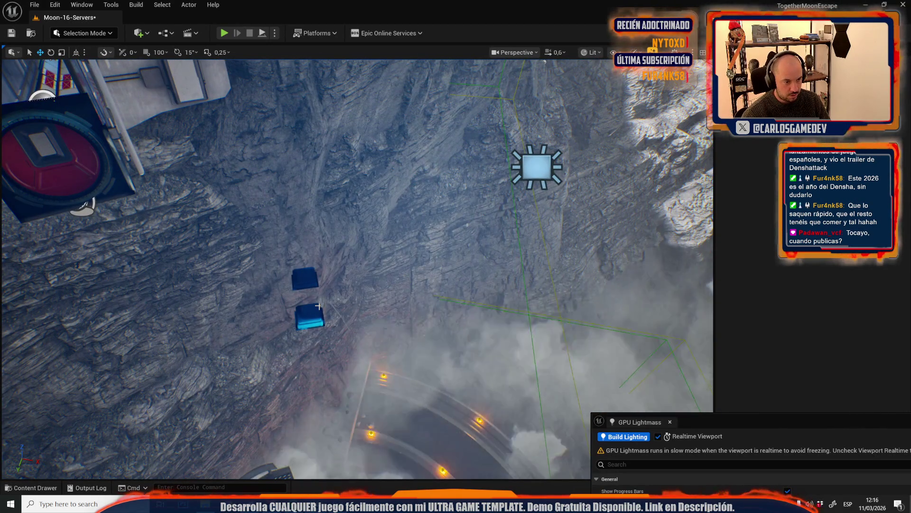
click(305, 279)
drag(305, 279, 311, 285)
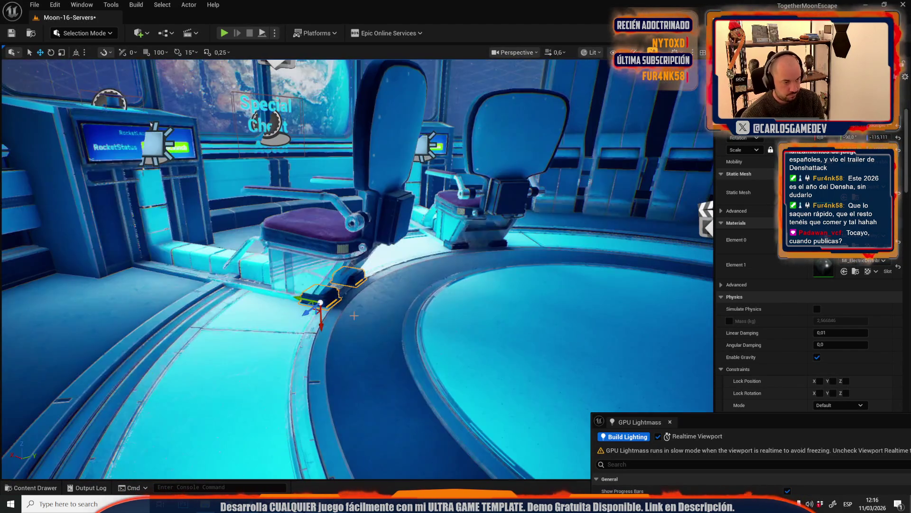
key(ctrl+a)
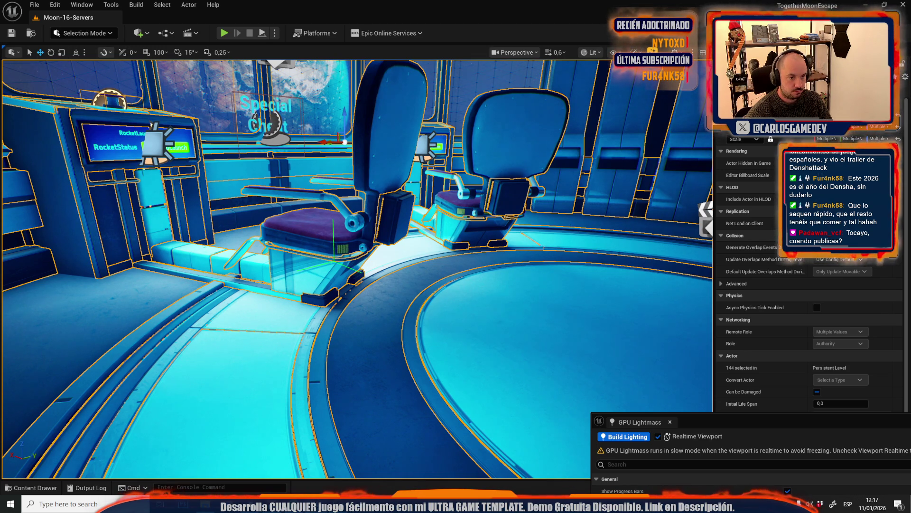
Save every modified asset with Save All and Save Selected from the Content Drawer
mouse_move(617, 119)
mouse_down()
mouse_move(649, 89)
mouse_move(546, 93)
mouse_up()
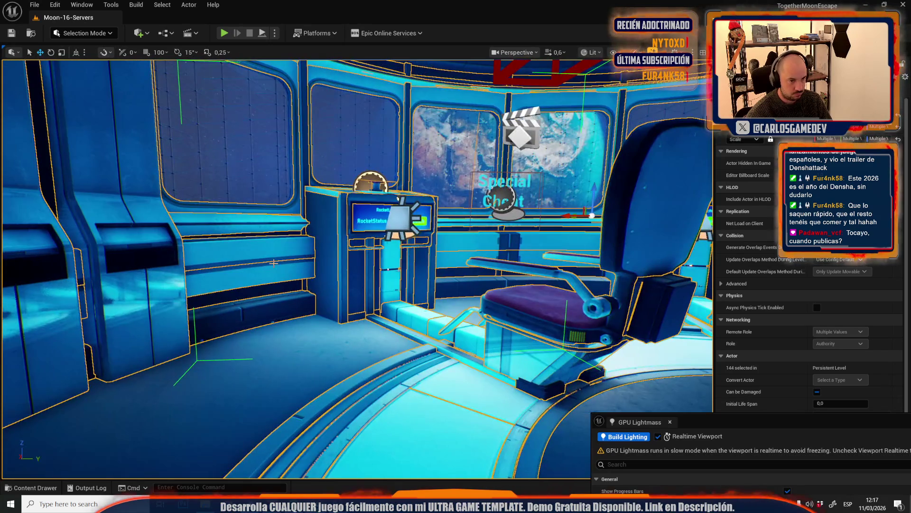
drag(274, 262, 278, 264)
key(ctrl+space)
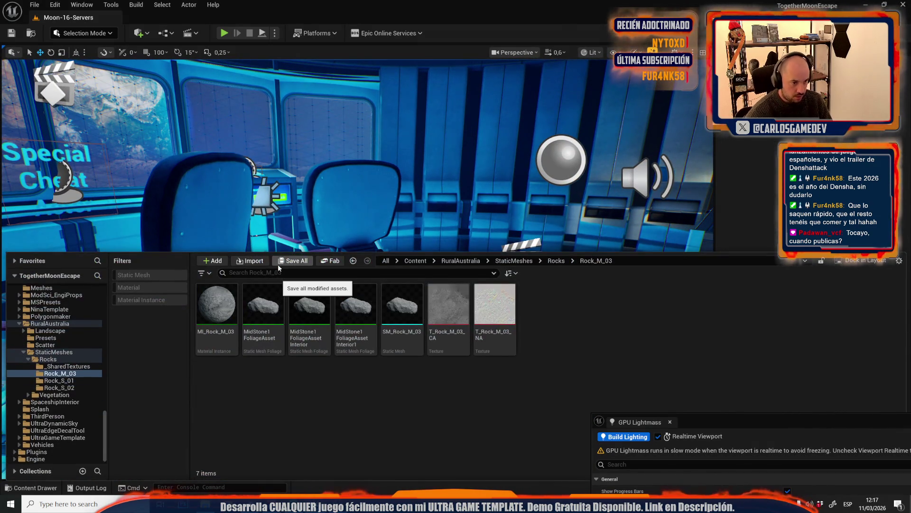
click(278, 264)
click(536, 353)
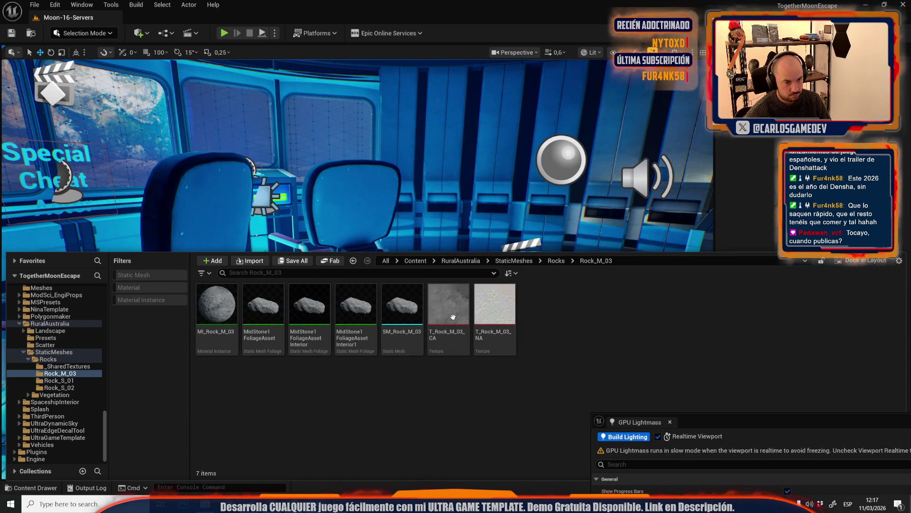
key(ctrl+space)
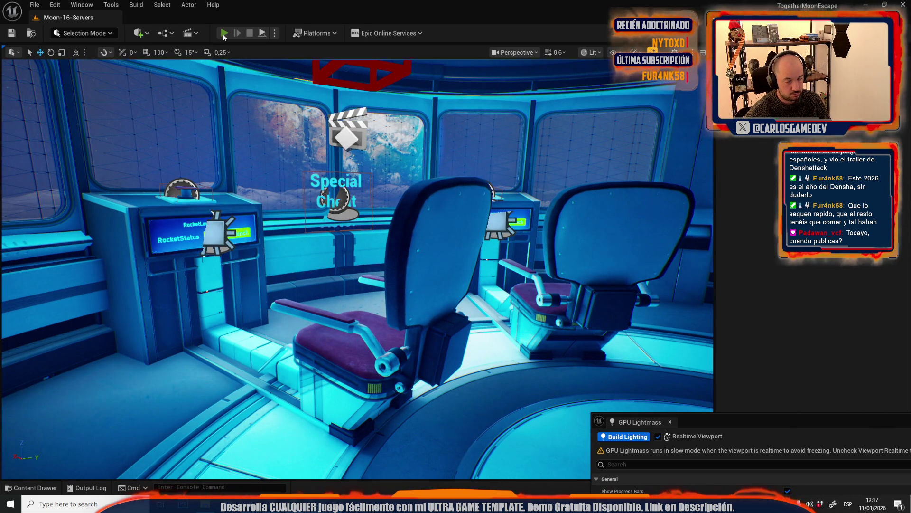
Play the level, use the E cheat to skip to the moon surface, then stop with Esc
click(223, 34)
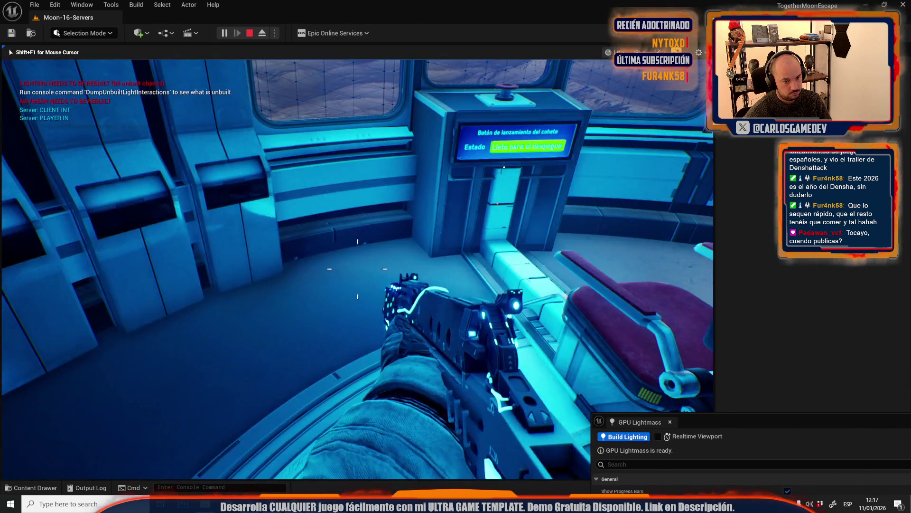
mouse_move(357, 269)
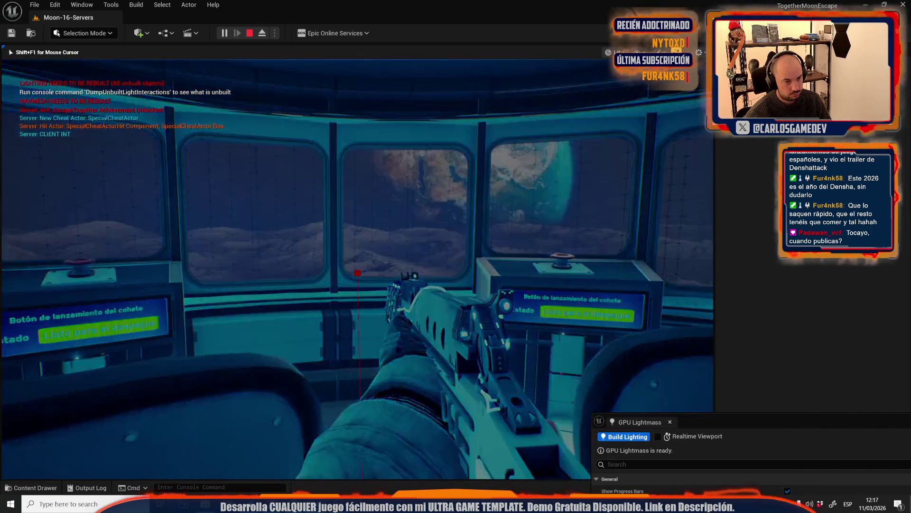
key(e)
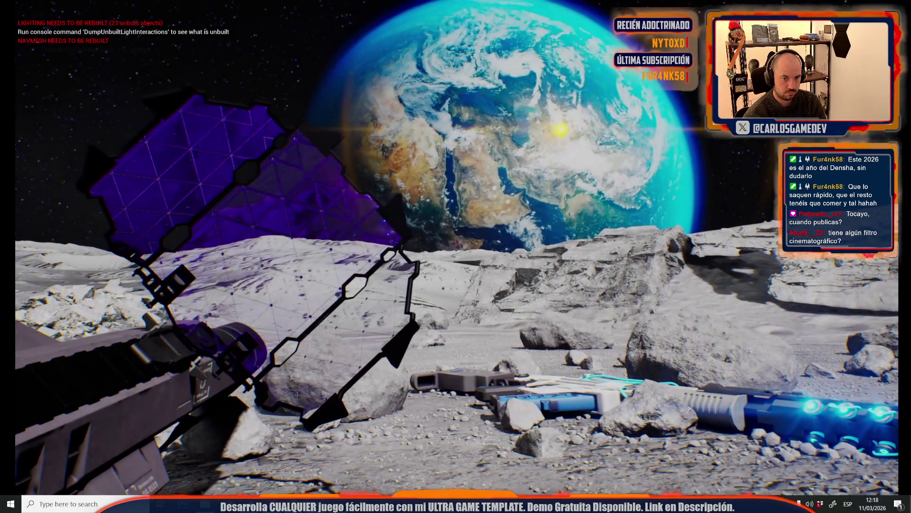
key(Escape)
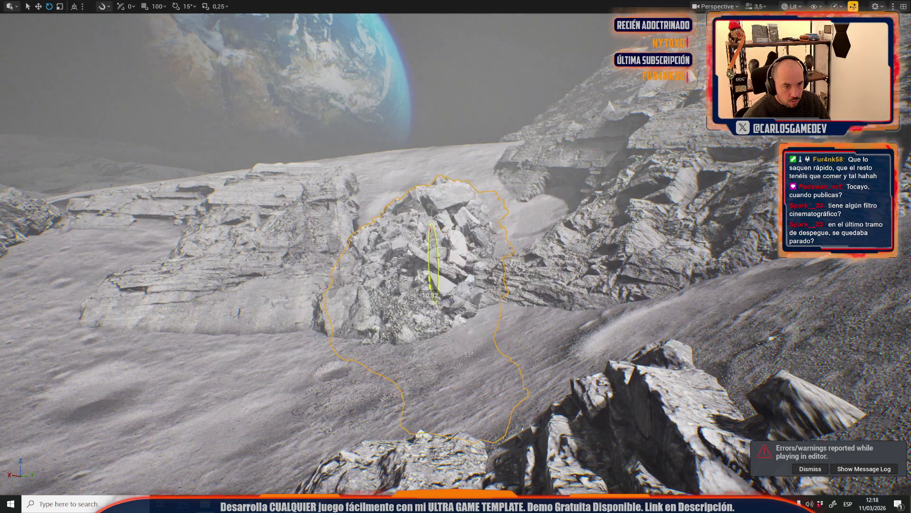
Rotate the framed rock pile about -87° around Z and raise it slightly
scroll(455, 256, down, 3)
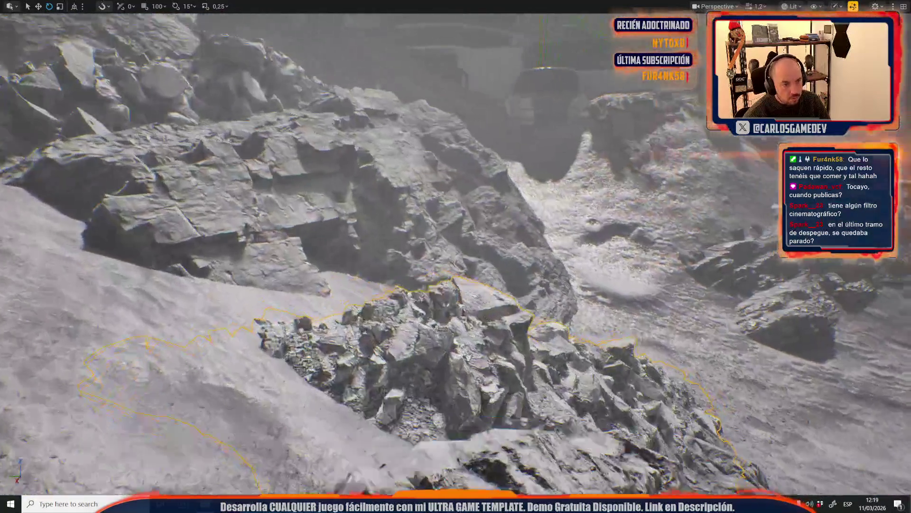
scroll(456, 257, up, 2)
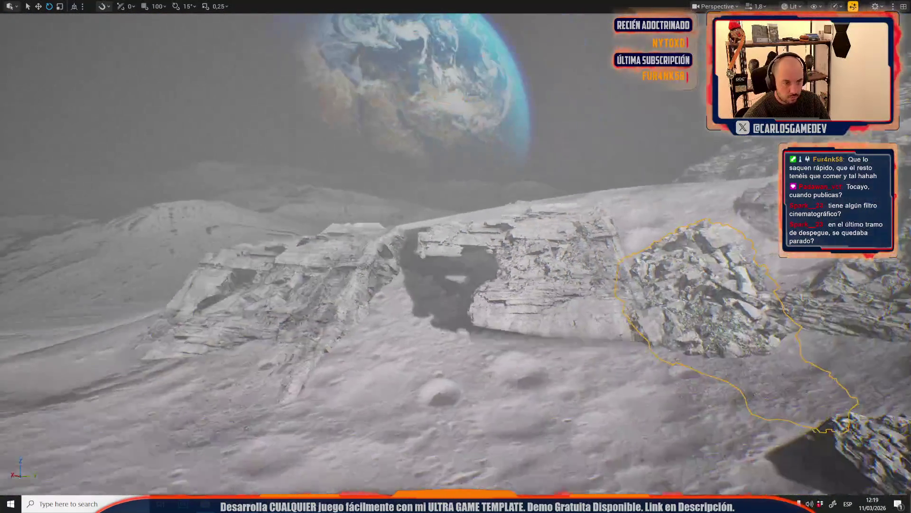
scroll(456, 256, down, 2)
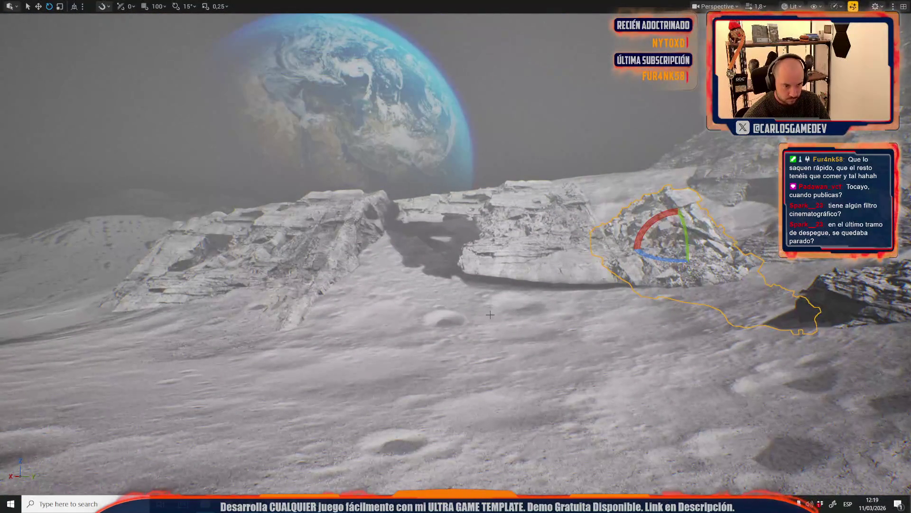
key(f)
drag(504, 336, 483, 336)
mouse_move(377, 332)
mouse_down()
mouse_move(390, 317)
mouse_move(345, 332)
mouse_up()
key(r)
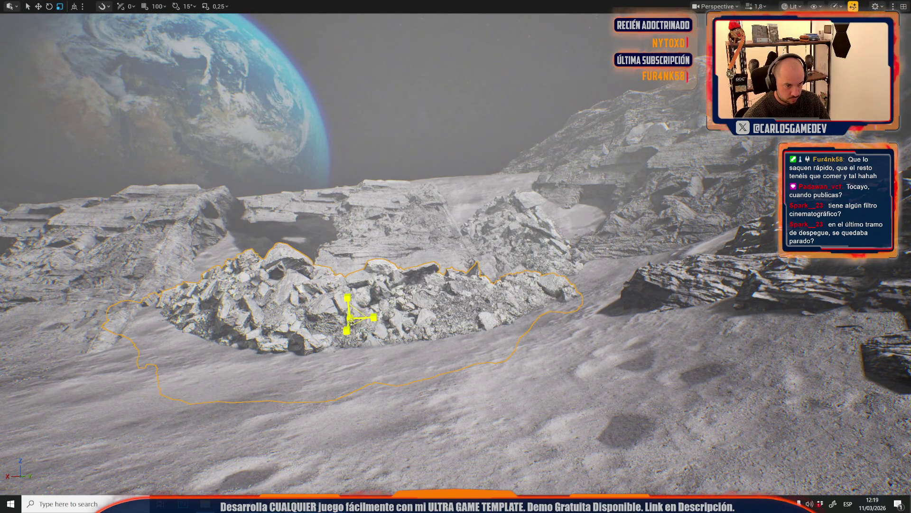
drag(348, 300, 350, 280)
key(r)
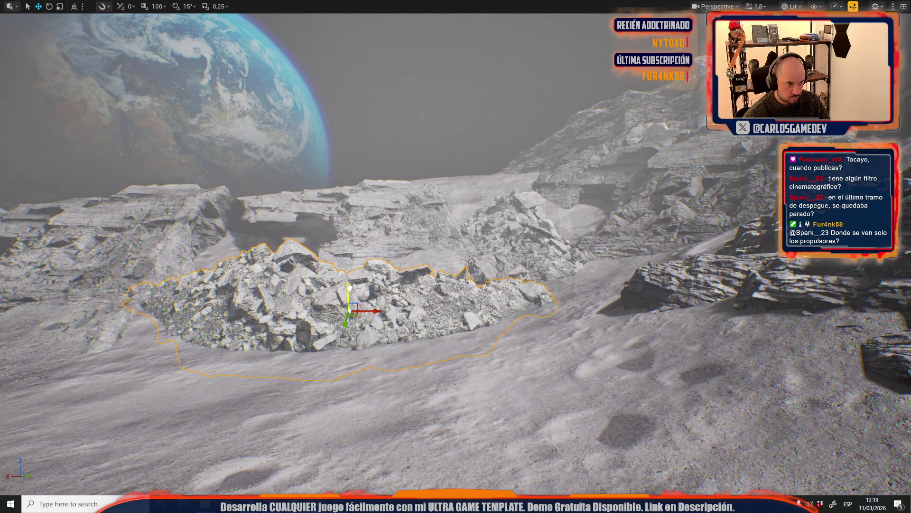
Deselect the rock pile, select the landscape ground and leave the full-screen viewport with F11
click(331, 432)
drag(331, 431, 266, 428)
key(F11)
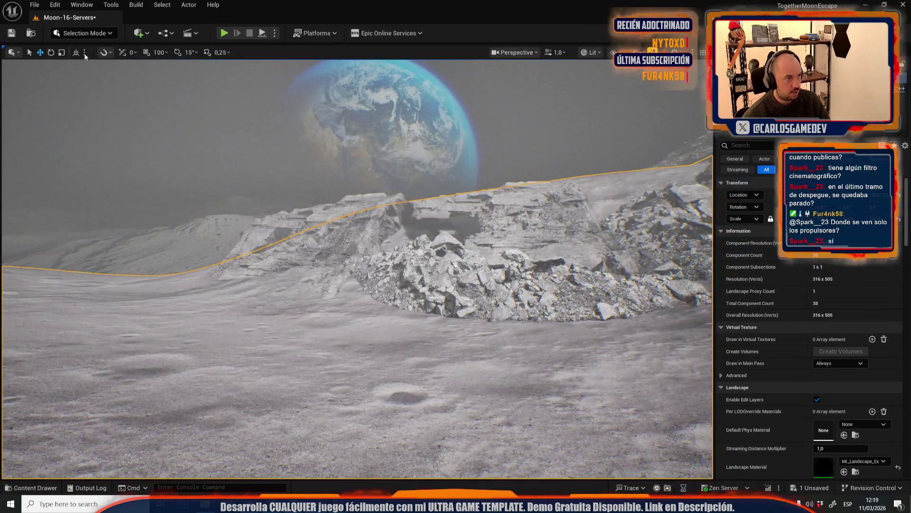
Restore the full editor layout and inspect the painted rock pile and outcrops up close
click(82, 33)
click(91, 75)
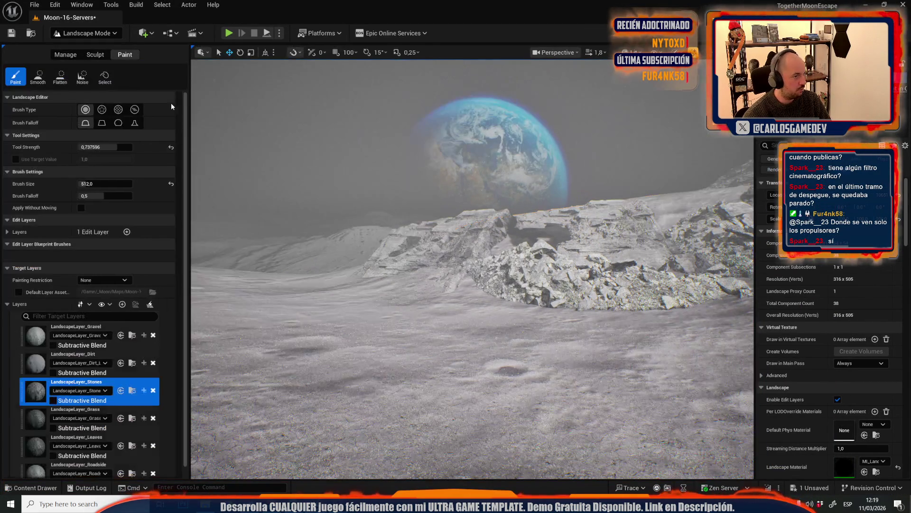
drag(404, 287, 453, 187)
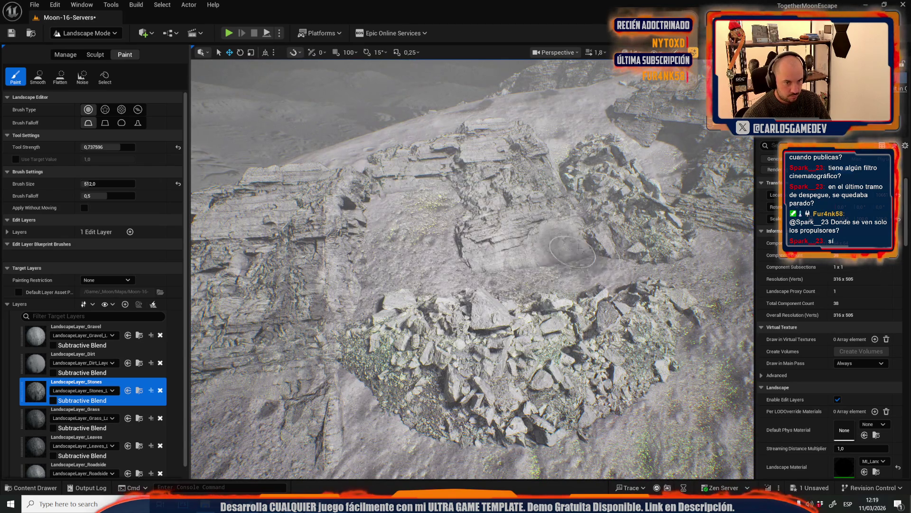
scroll(590, 254, up, 5)
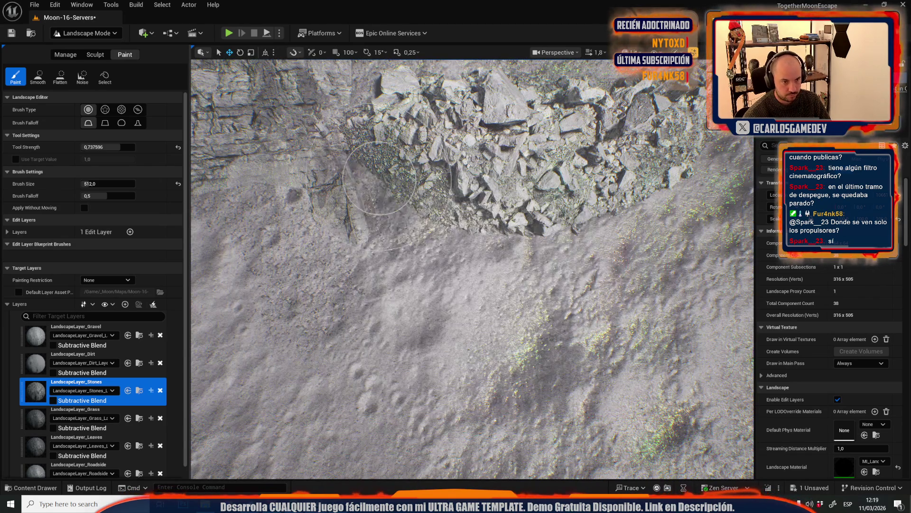
drag(615, 223, 587, 194)
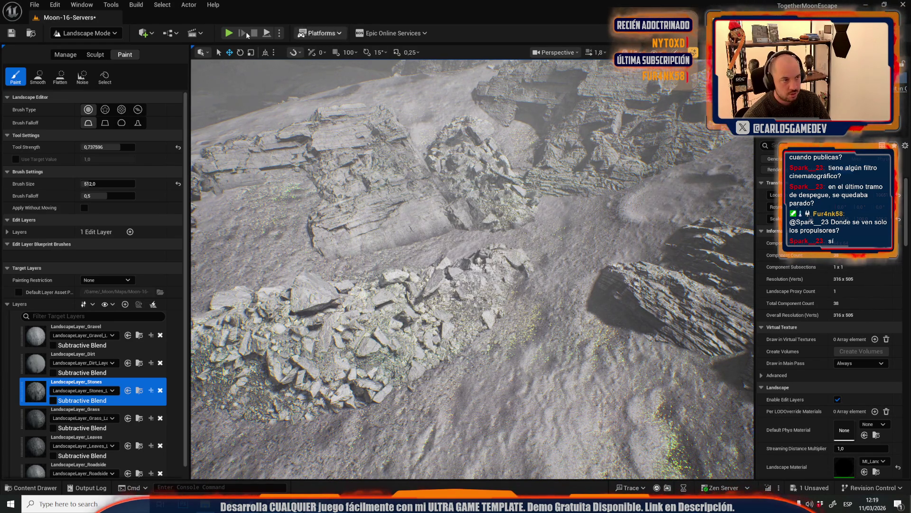
Switch the mode dropdown from Landscape Mode to Selection Mode
click(86, 33)
click(83, 61)
drag(228, 133, 266, 161)
Turn the rock pile on the plain to a new angle, then deselect it
scroll(357, 269, down, 2)
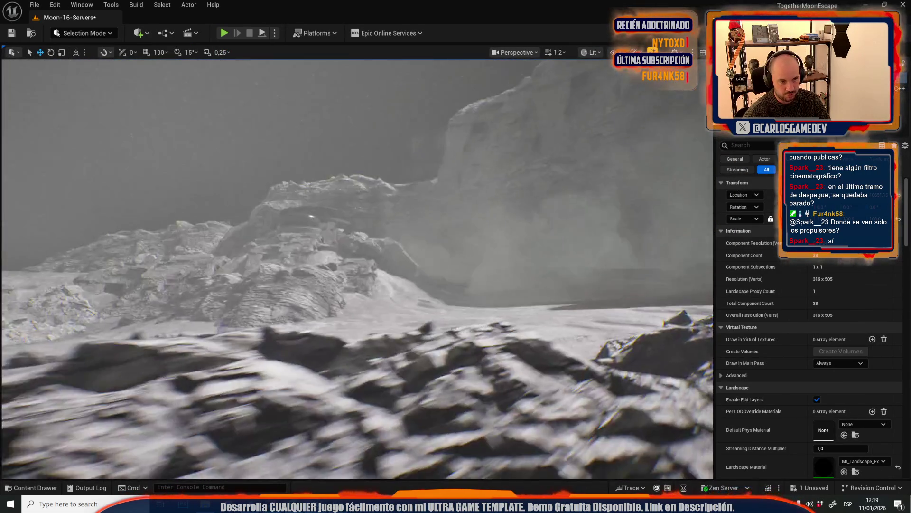
scroll(357, 269, up, 2)
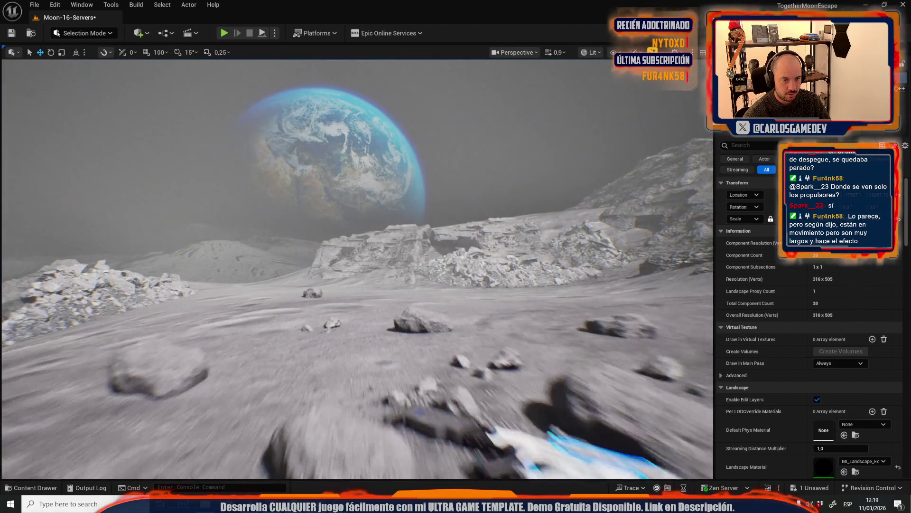
click(447, 297)
scroll(446, 297, up, 2)
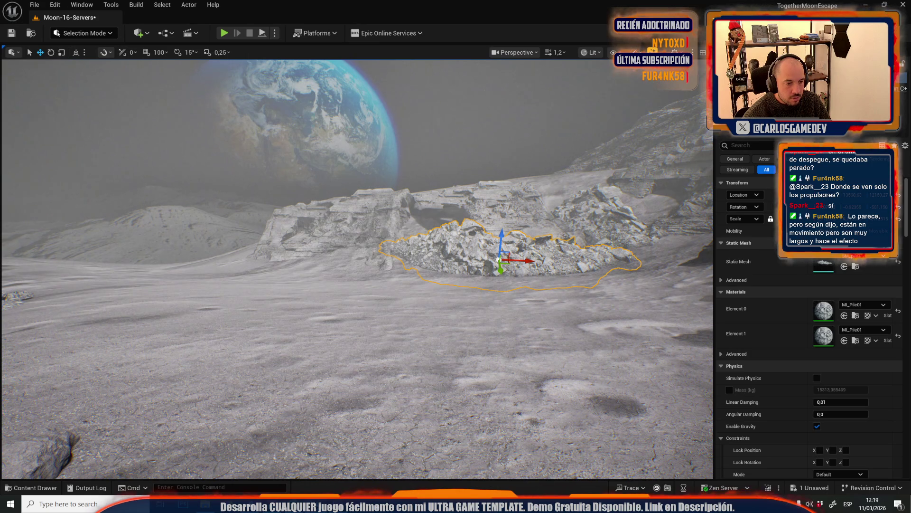
key(f)
key(e)
mouse_move(358, 287)
mouse_down()
mouse_move(369, 303)
mouse_move(363, 310)
mouse_up()
key(r)
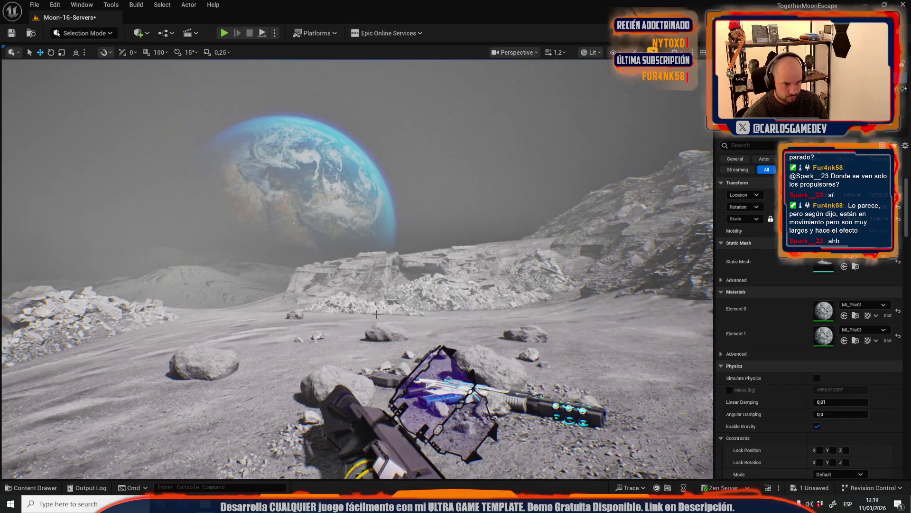
click(375, 305)
key(Escape)
scroll(372, 305, up, 2)
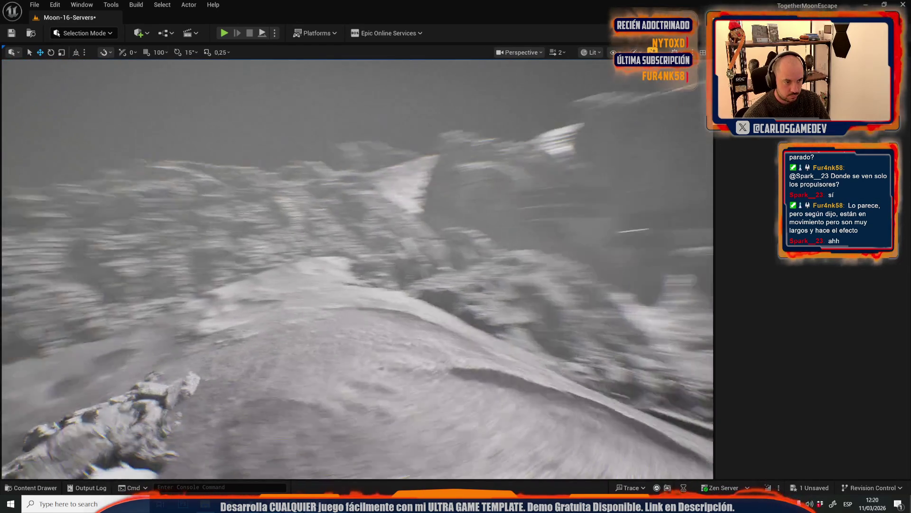
scroll(371, 306, down, 1)
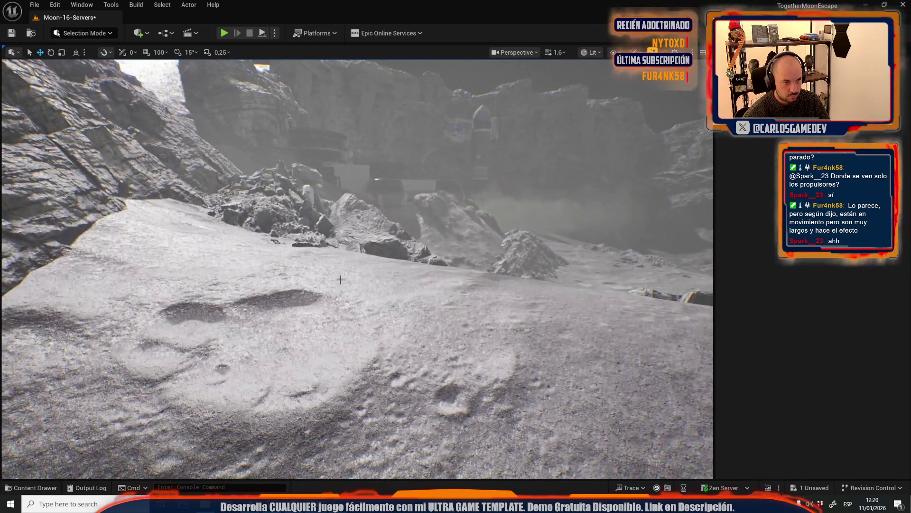
Rotate the canyon rock pile, shift it up-left across the slope, and rotate it slightly more
click(331, 258)
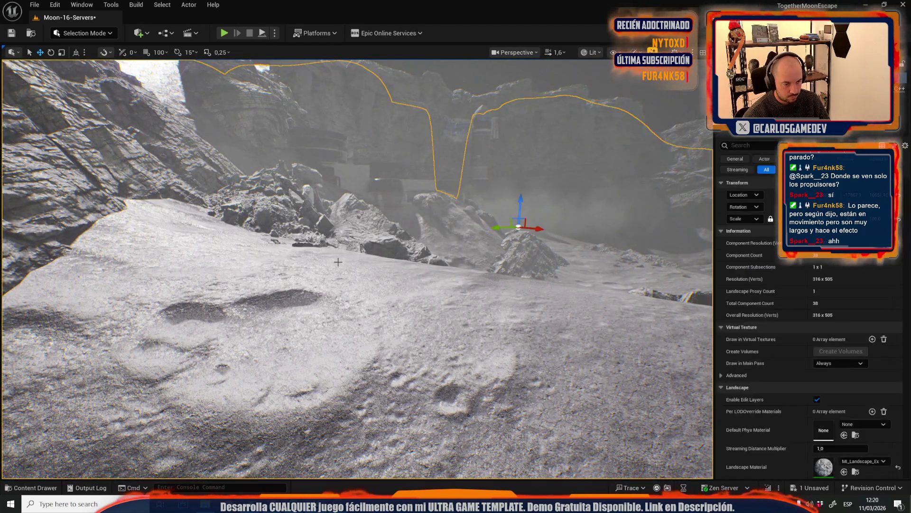
key(f)
key(e)
mouse_move(330, 257)
mouse_down()
mouse_move(346, 270)
mouse_move(332, 256)
mouse_move(341, 262)
mouse_move(335, 279)
mouse_up()
key(r)
key(w)
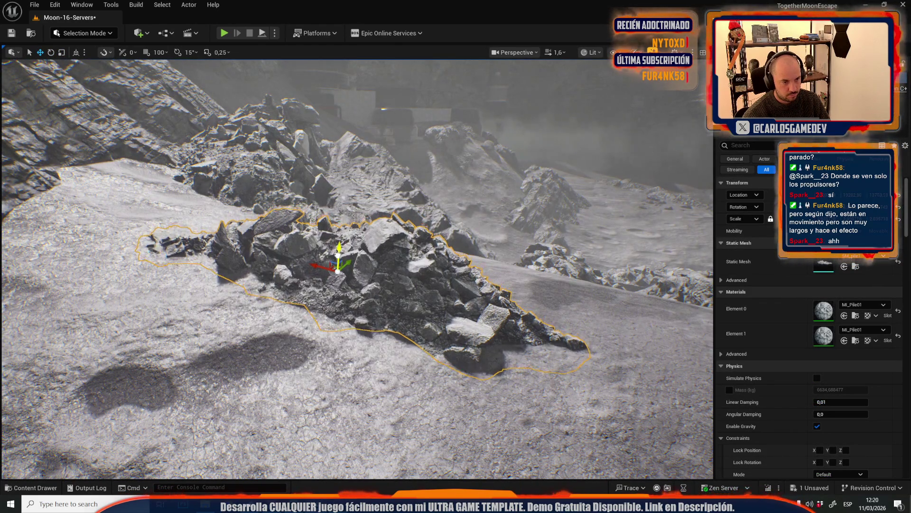
mouse_move(336, 275)
mouse_down()
mouse_move(254, 209)
mouse_move(285, 254)
mouse_move(290, 231)
mouse_up()
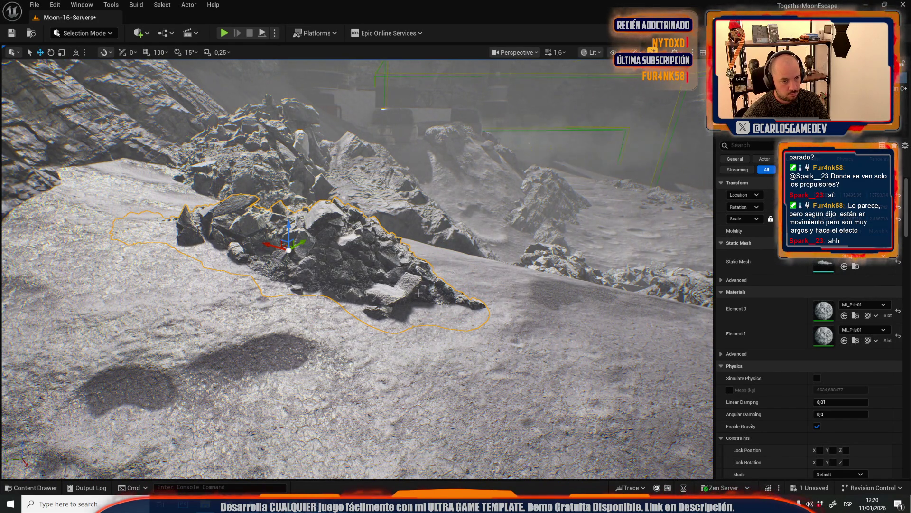
scroll(288, 249, up, 1)
key(w)
scroll(356, 269, up, 1)
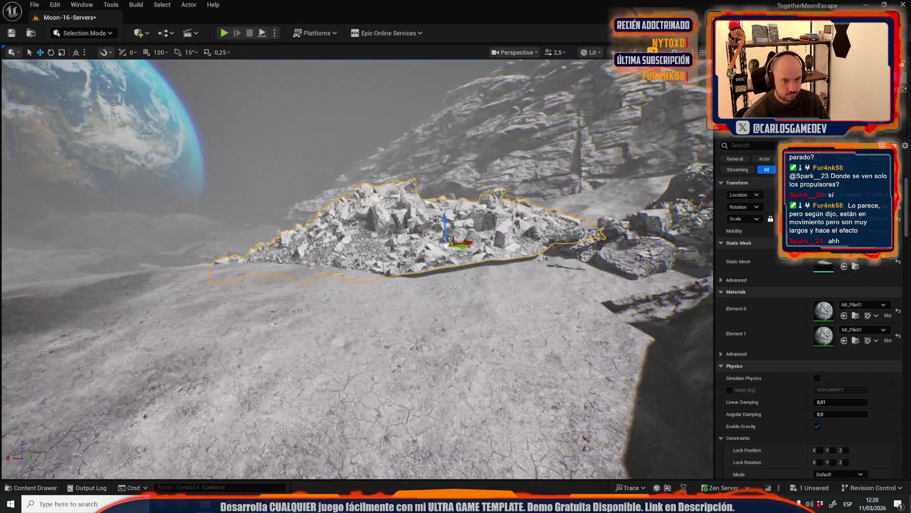
key(e)
drag(447, 204, 451, 204)
scroll(357, 268, down, 2)
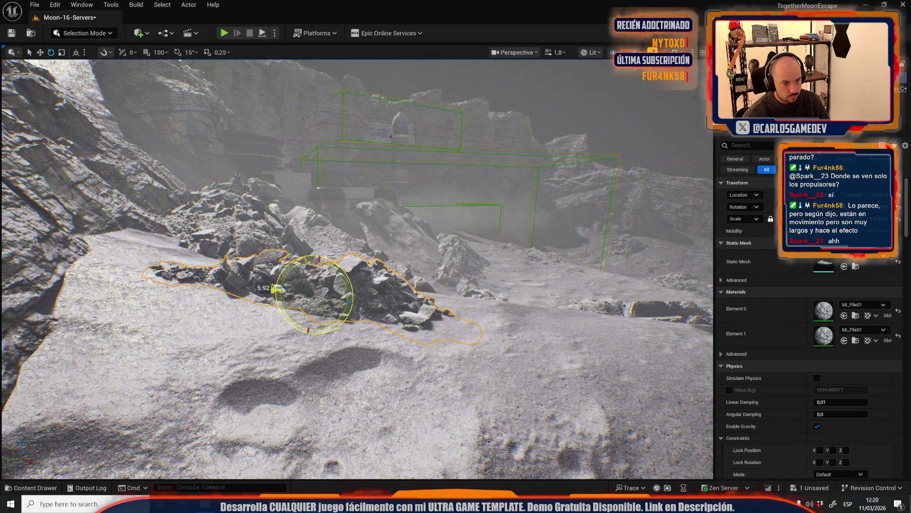
Select the cliff wall rock with the move gizmo and look down onto it
drag(342, 264, 341, 265)
scroll(342, 265, up, 2)
scroll(342, 265, down, 3)
scroll(342, 264, down, 2)
scroll(342, 264, up, 3)
click(341, 265)
key(w)
drag(480, 358, 443, 367)
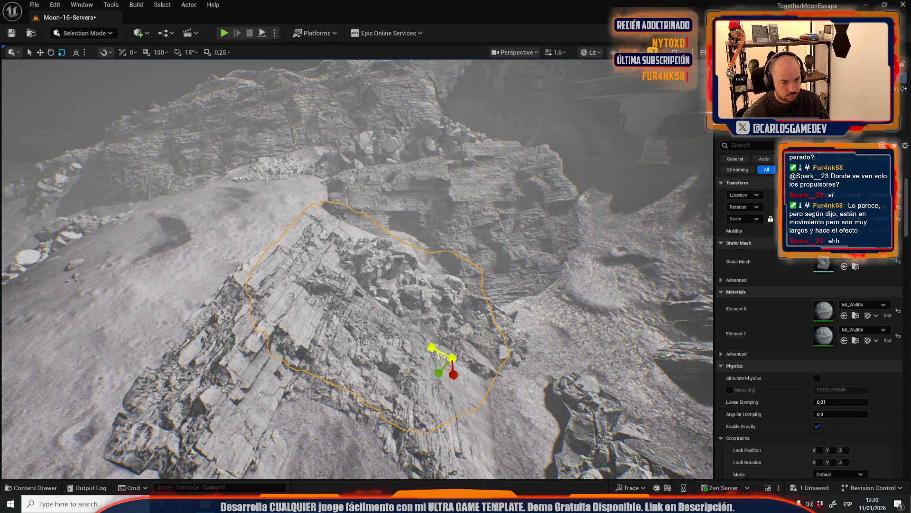
Fly over the terrain and select the level sequence inside the rocket
drag(442, 350, 442, 349)
scroll(441, 350, up, 1)
scroll(360, 329, down, 2)
drag(360, 329, 360, 328)
scroll(360, 329, up, 3)
scroll(360, 328, down, 3)
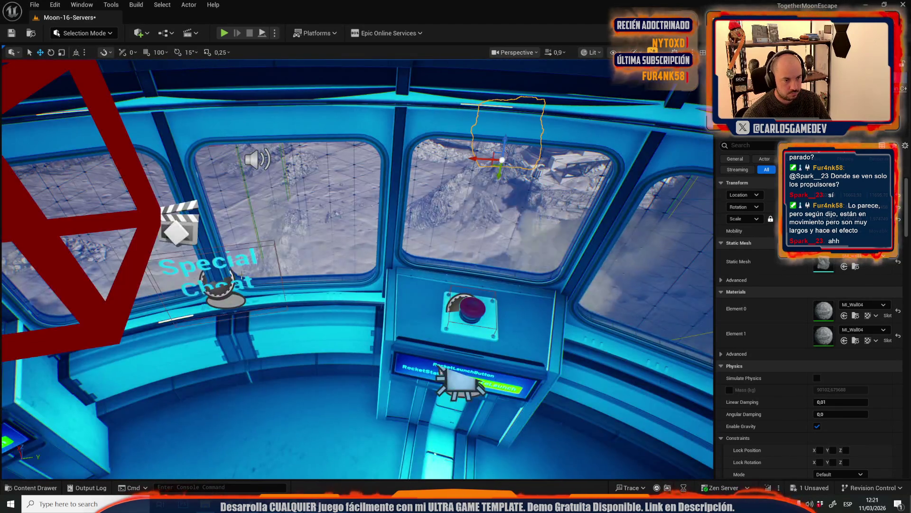
click(173, 223)
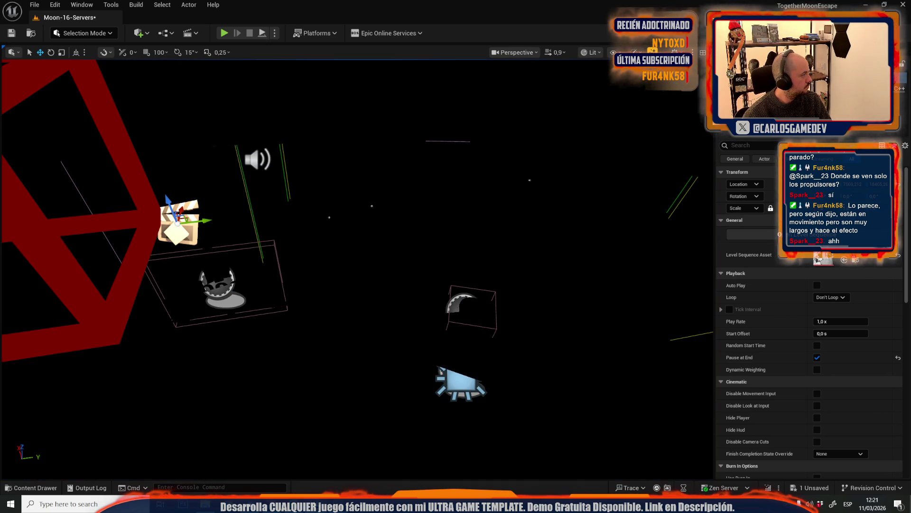
key(f)
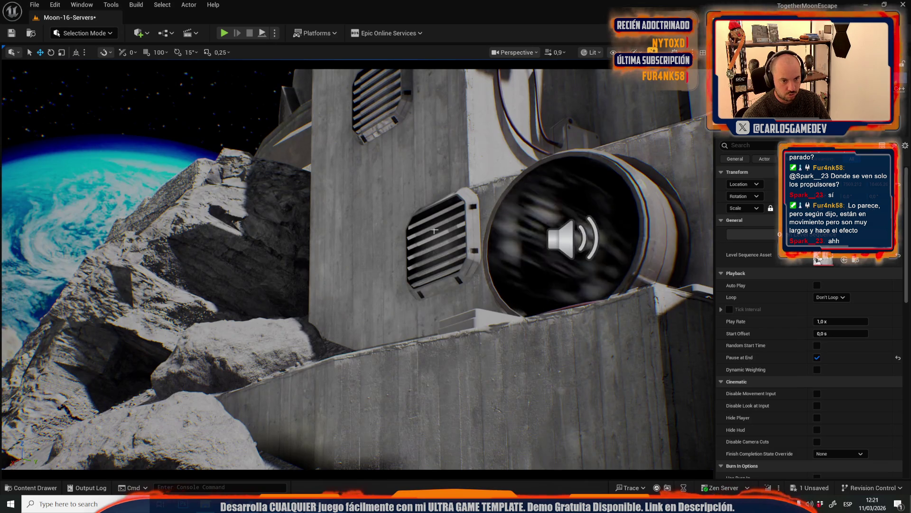
click(430, 229)
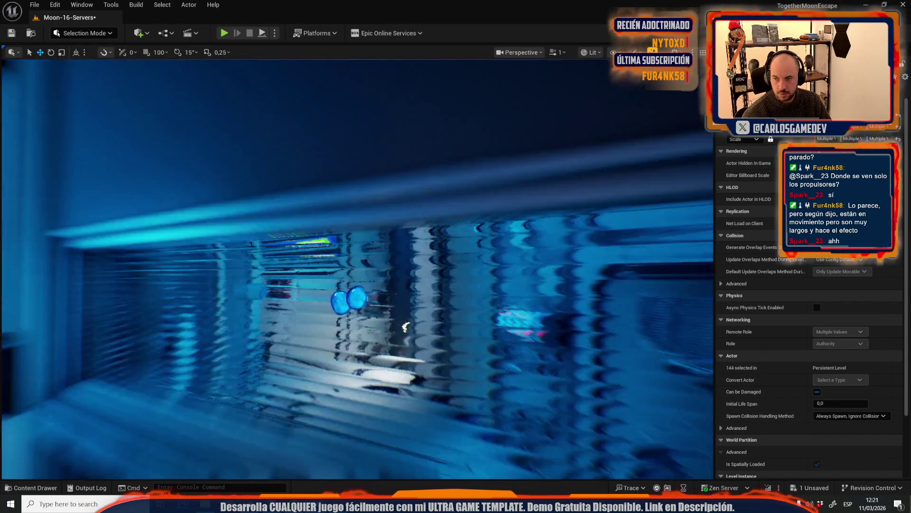
scroll(406, 333, down, 2)
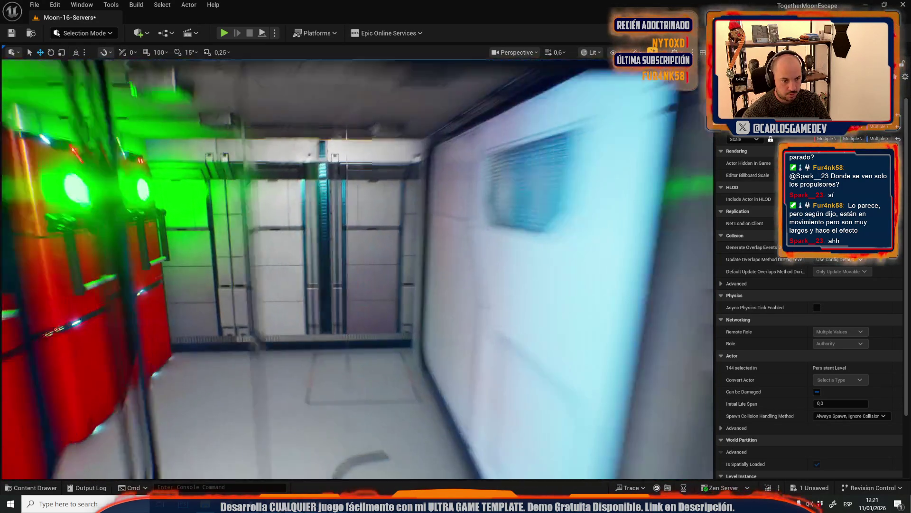
Fly to the two pink control room chairs, select one chair alone, then reselect the group
drag(406, 333, 406, 266)
scroll(357, 269, up, 2)
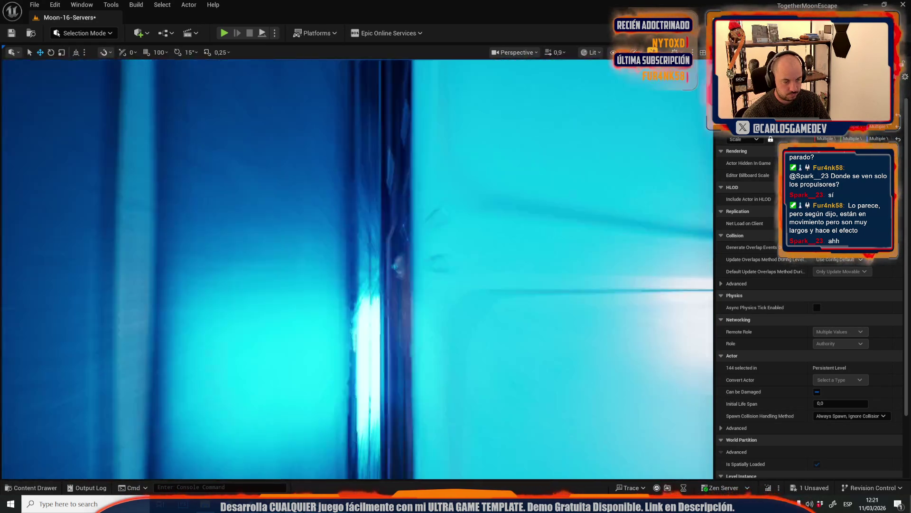
key(s)
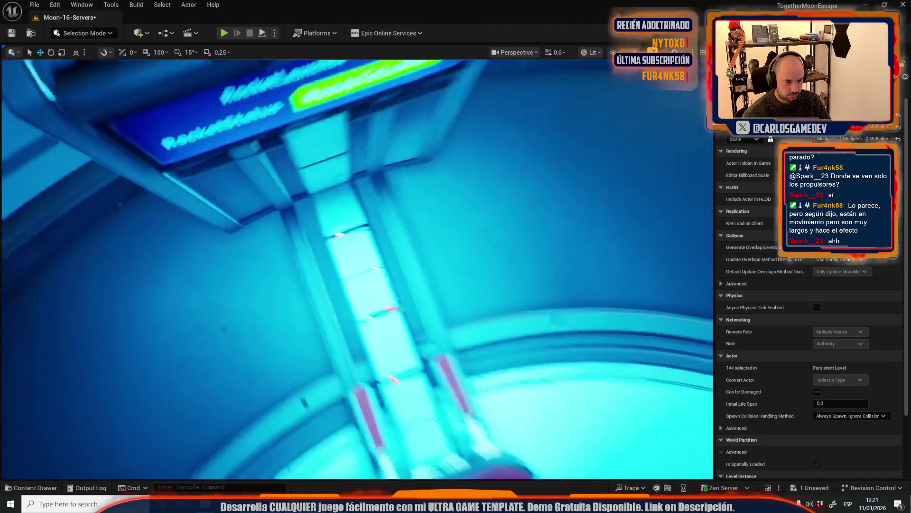
key(w)
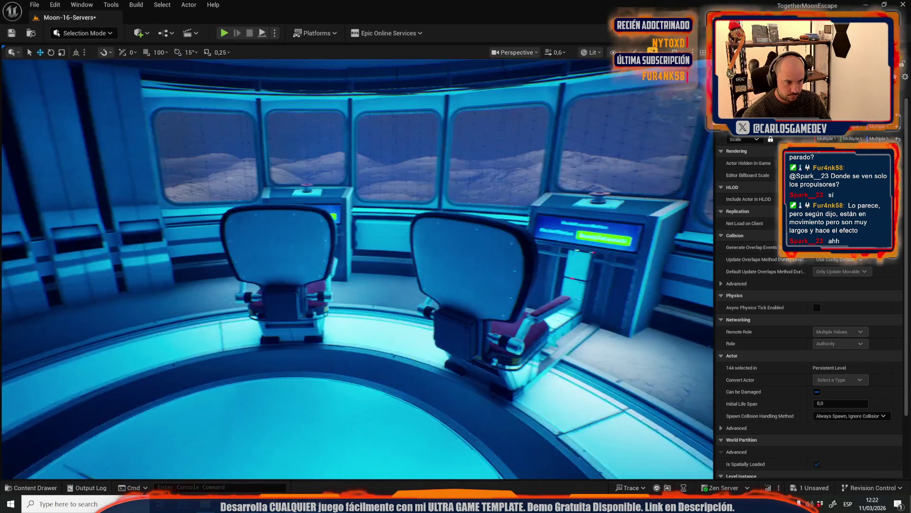
key(w)
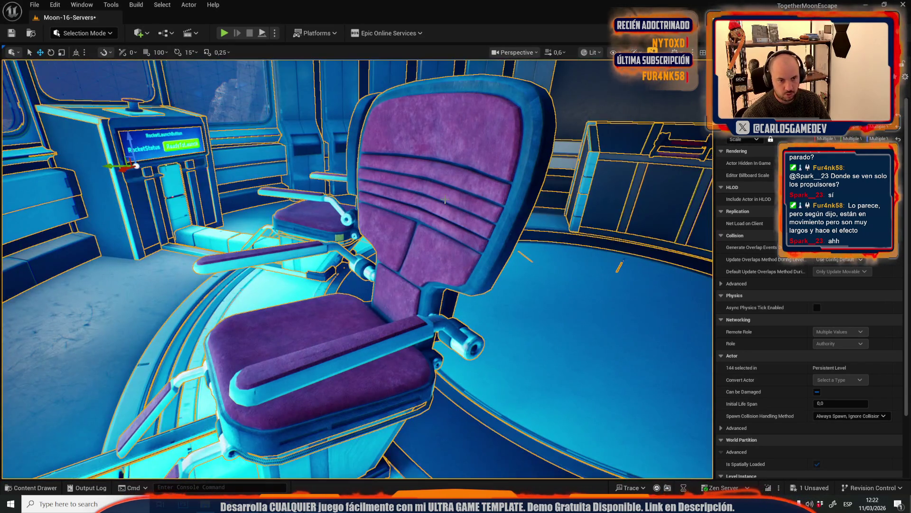
ctrl+click(450, 144)
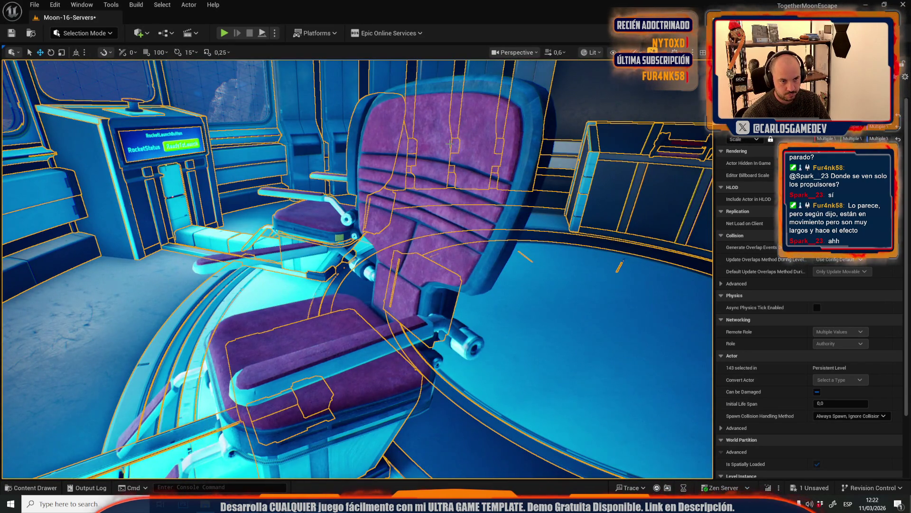
click(450, 144)
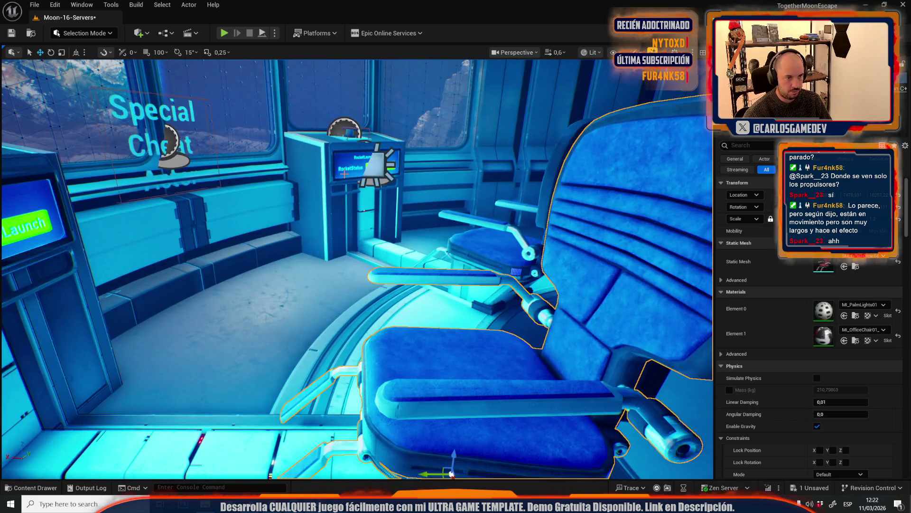
key(ctrl+a)
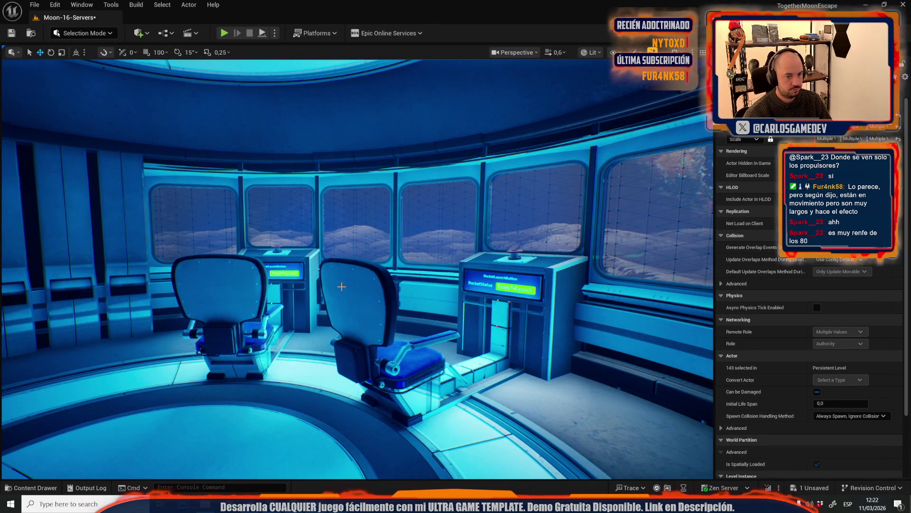
drag(79, 221, 38, 224)
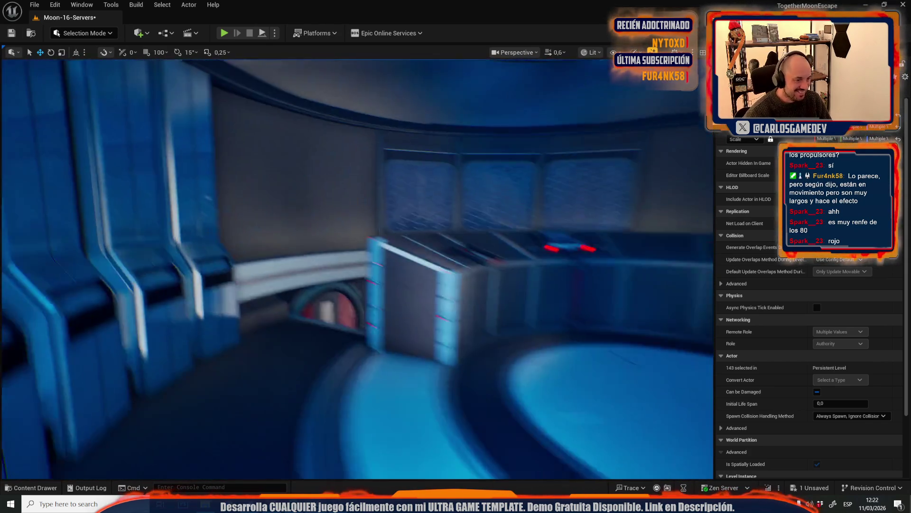
scroll(33, 237, up, 2)
mouse_move(38, 224)
mouse_down()
mouse_move(33, 237)
mouse_move(263, 181)
mouse_up()
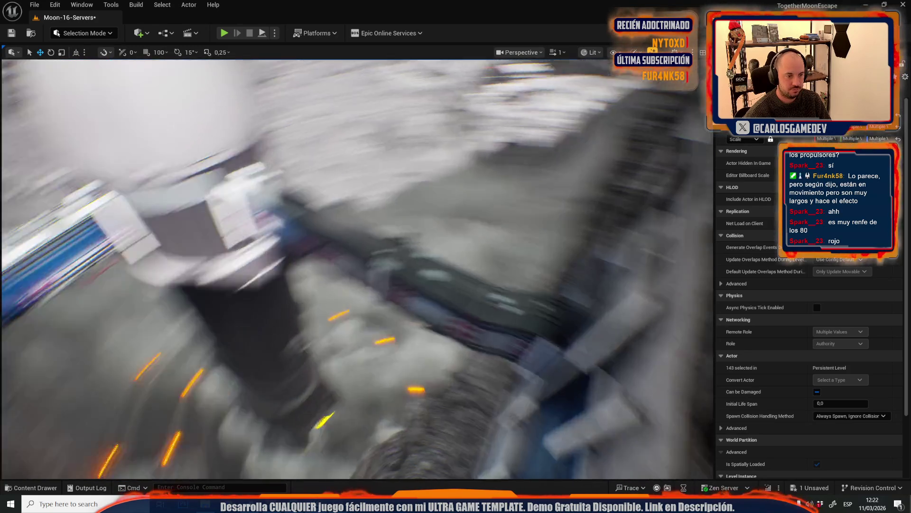
scroll(262, 181, up, 2)
drag(263, 180, 263, 180)
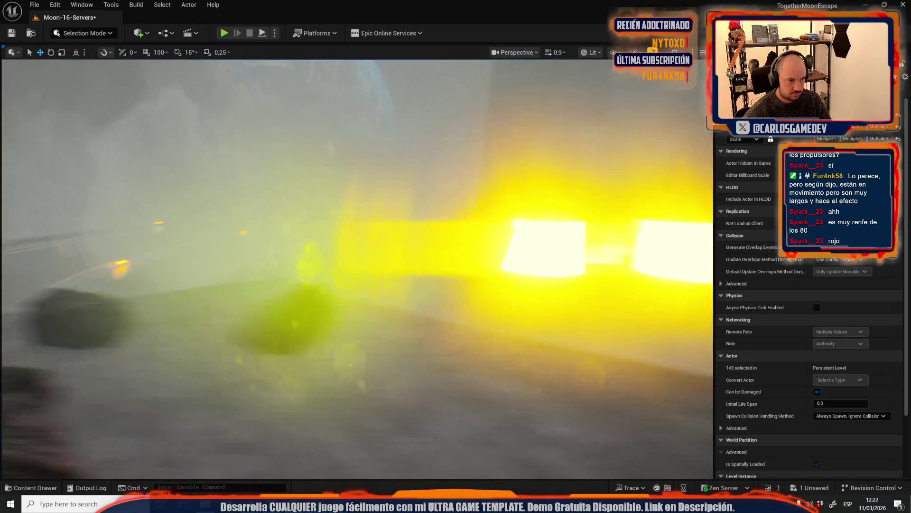
drag(263, 180, 262, 180)
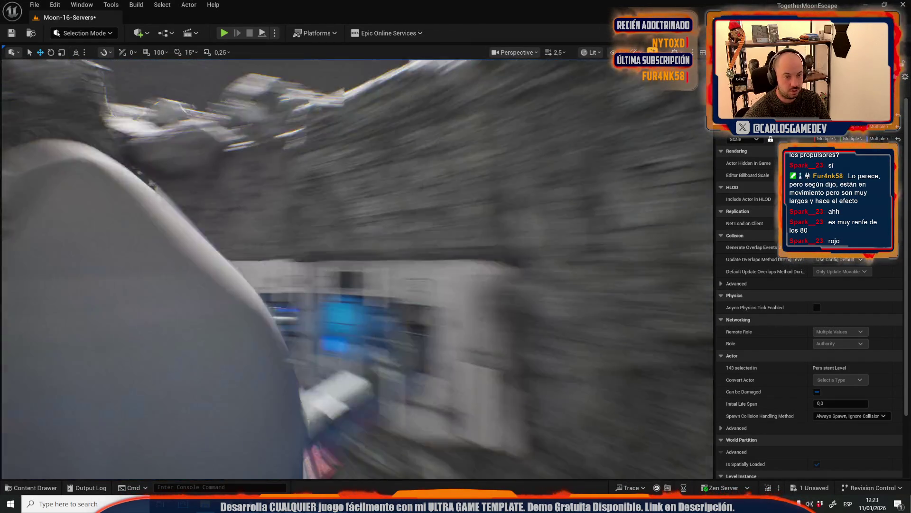
scroll(357, 269, down, 2)
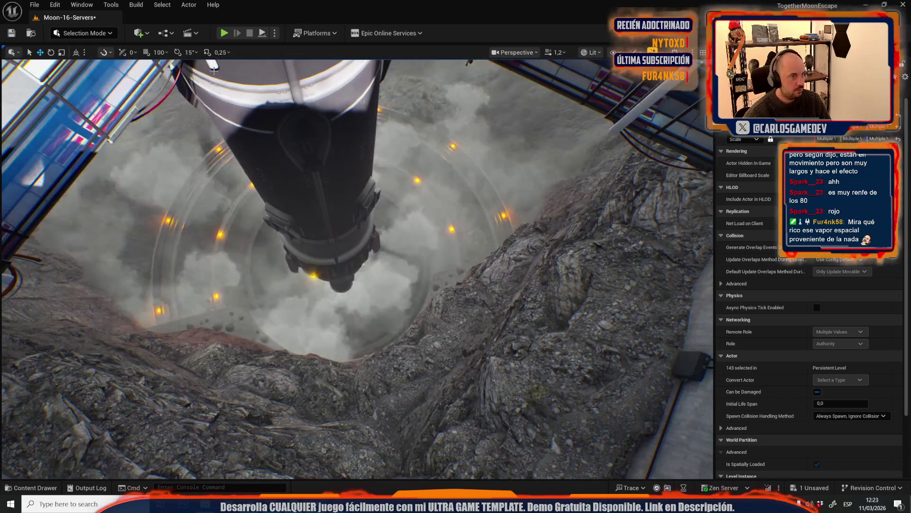
click(34, 5)
Reopen Moon-16-Servers from Recent Levels, saving the level's changes with Save Selected
mouse_move(154, 70)
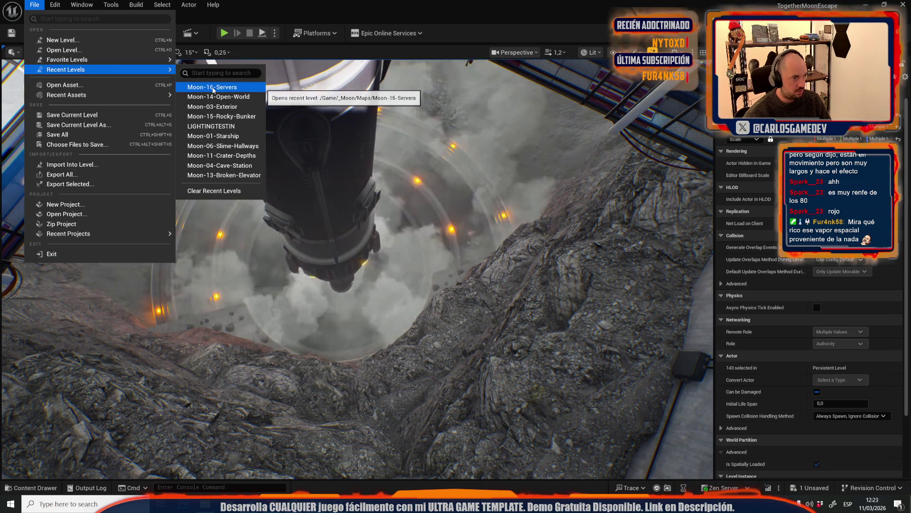
click(212, 87)
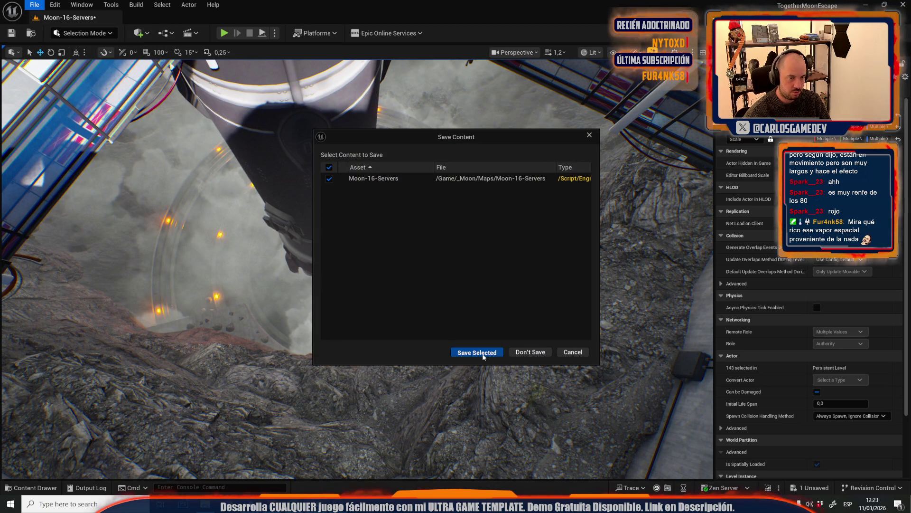
click(482, 353)
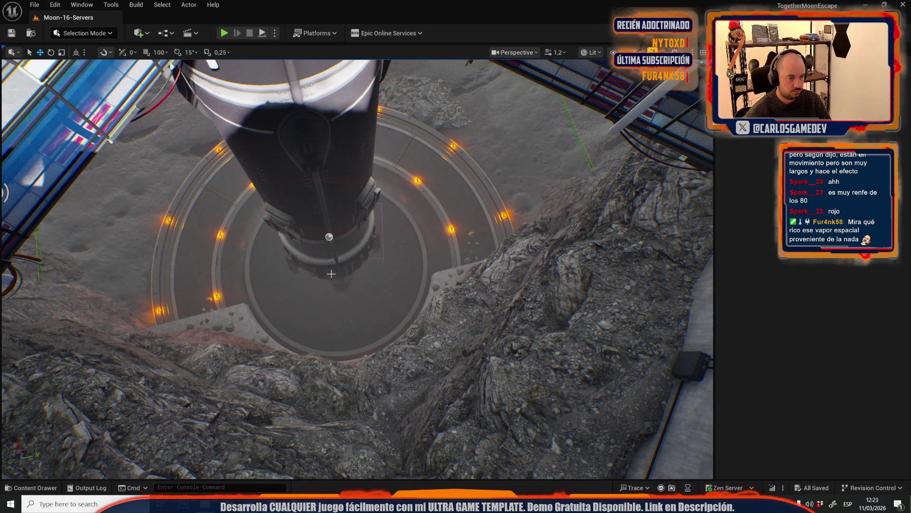
drag(482, 354, 405, 314)
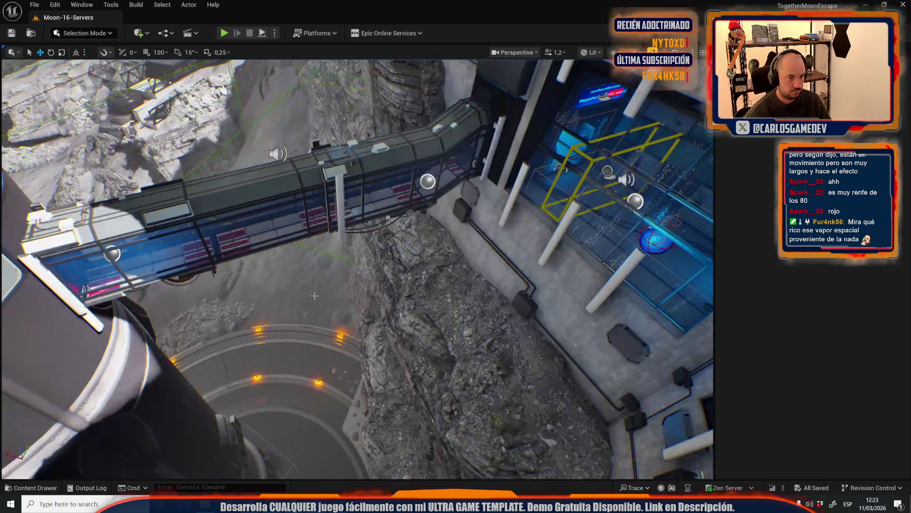
Move the rock pile from the platform up onto the slope and rotate it to sit on it
scroll(404, 314, up, 3)
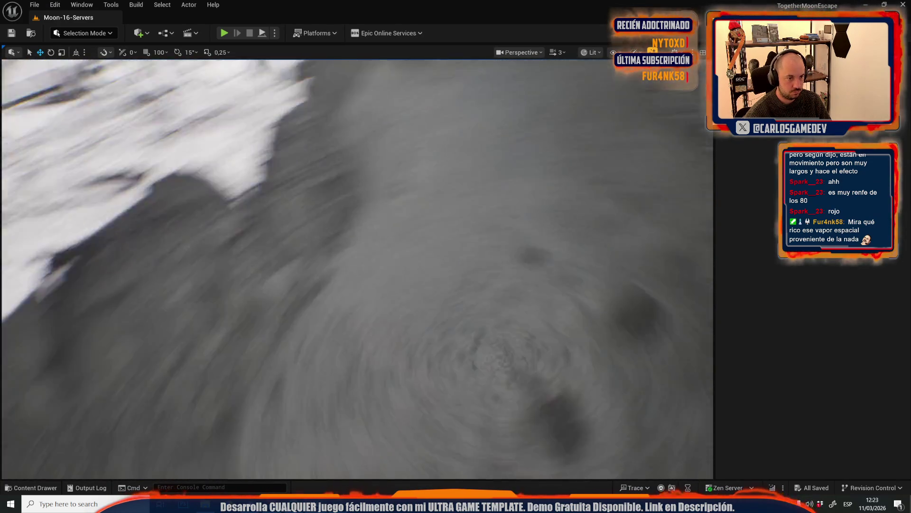
key(w)
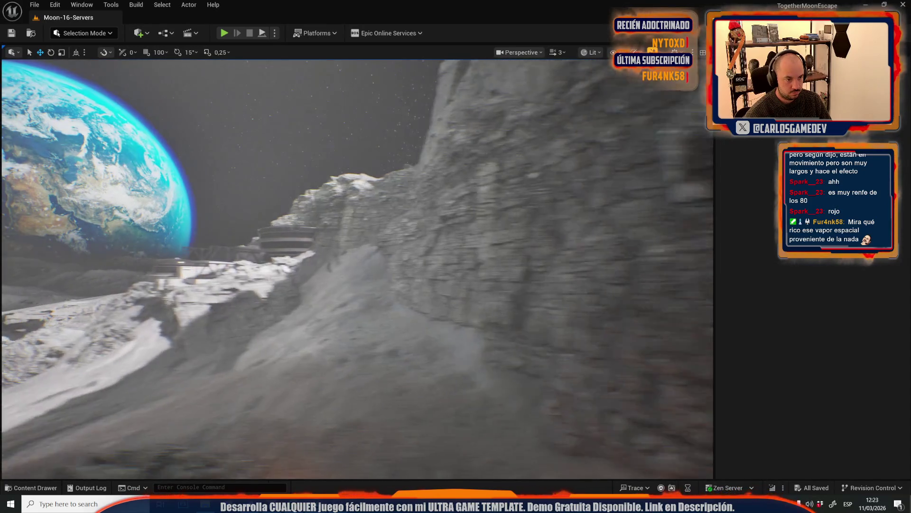
scroll(405, 315, down, 2)
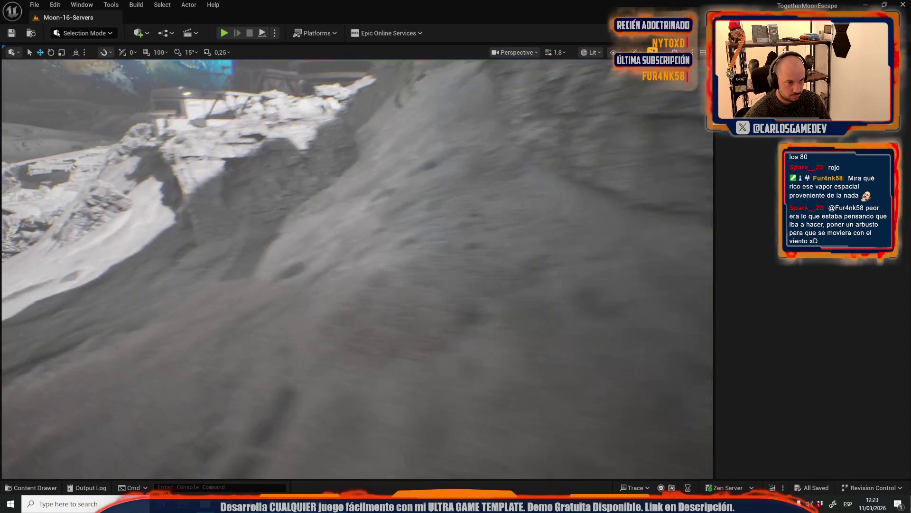
scroll(405, 314, down, 1)
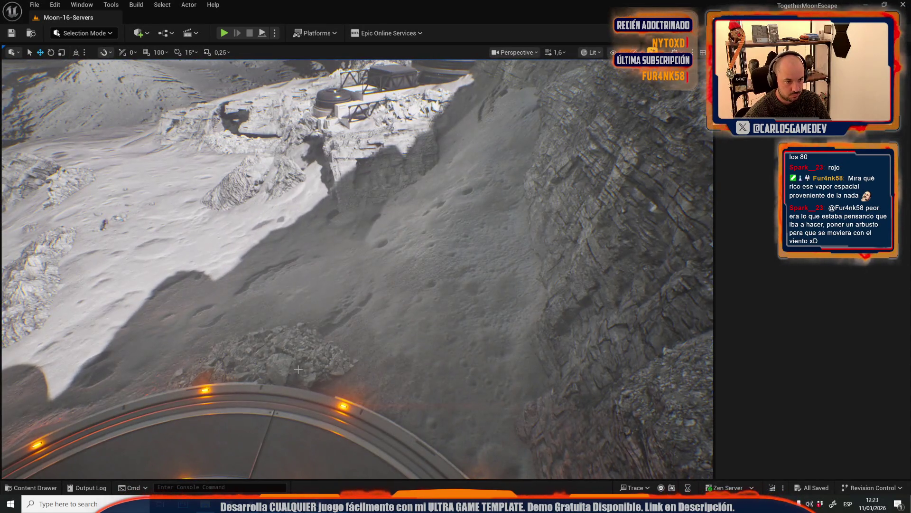
click(285, 360)
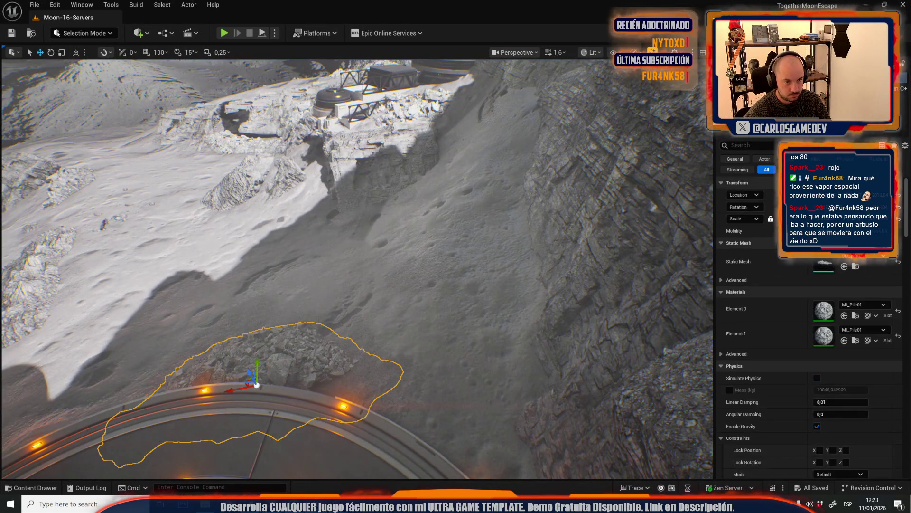
mouse_move(256, 384)
mouse_down()
mouse_move(446, 270)
mouse_move(457, 216)
mouse_up()
key(e)
key(f)
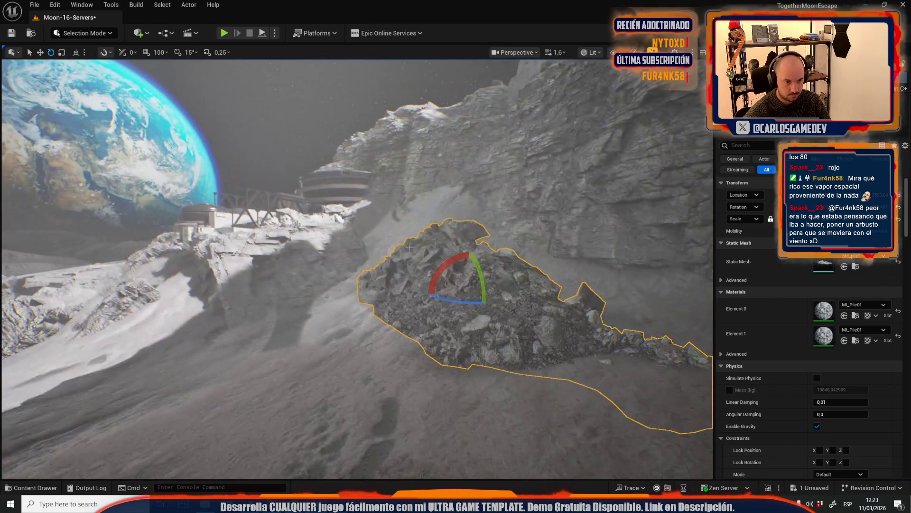
mouse_move(475, 278)
mouse_down()
mouse_move(458, 271)
mouse_move(455, 285)
mouse_move(417, 270)
mouse_up()
key(w)
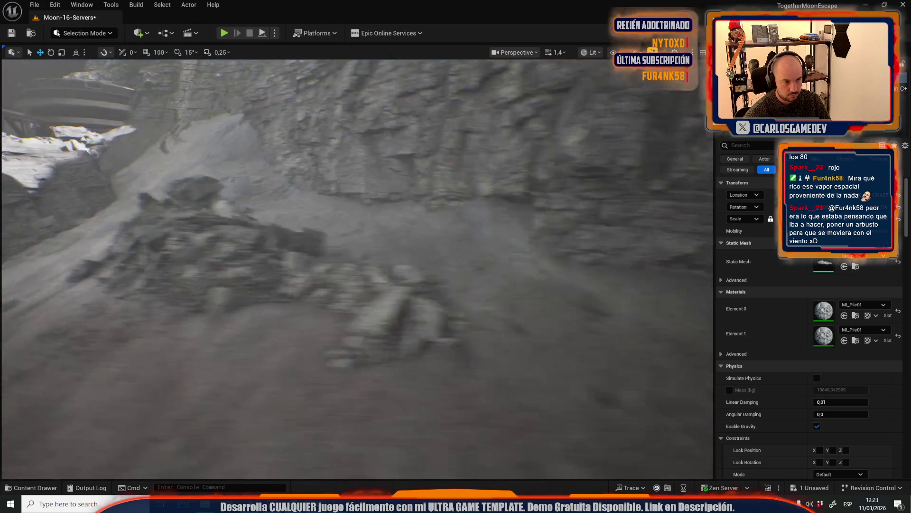
Tilt the large cliff rock about 23.72 degrees around world axes
scroll(357, 268, up, 3)
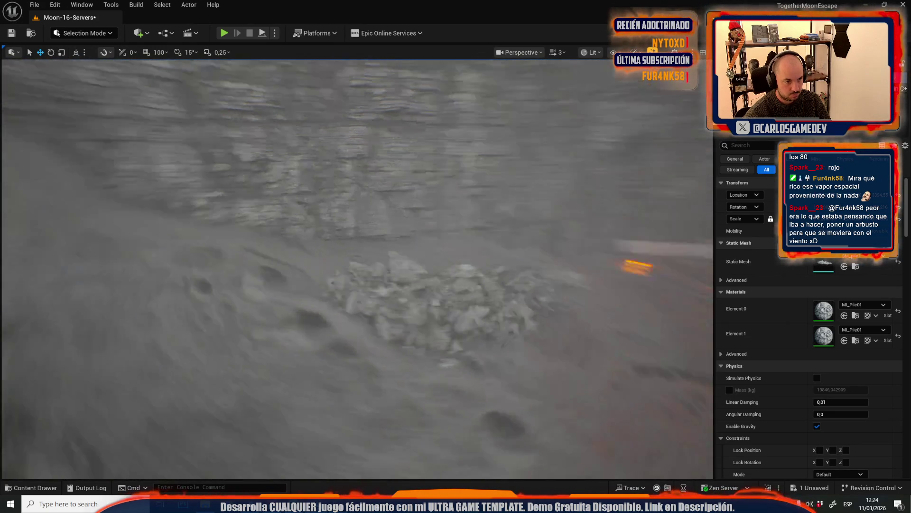
drag(357, 268, 338, 250)
click(261, 356)
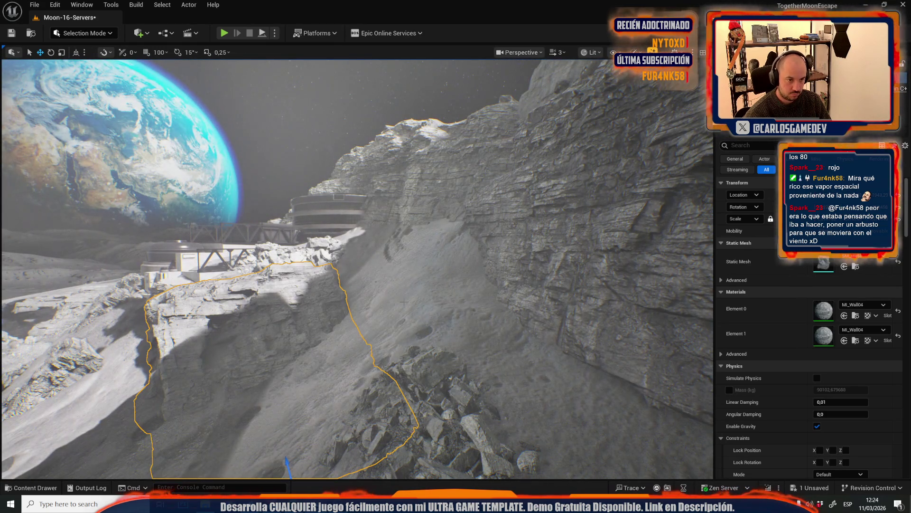
click(394, 302)
key(e)
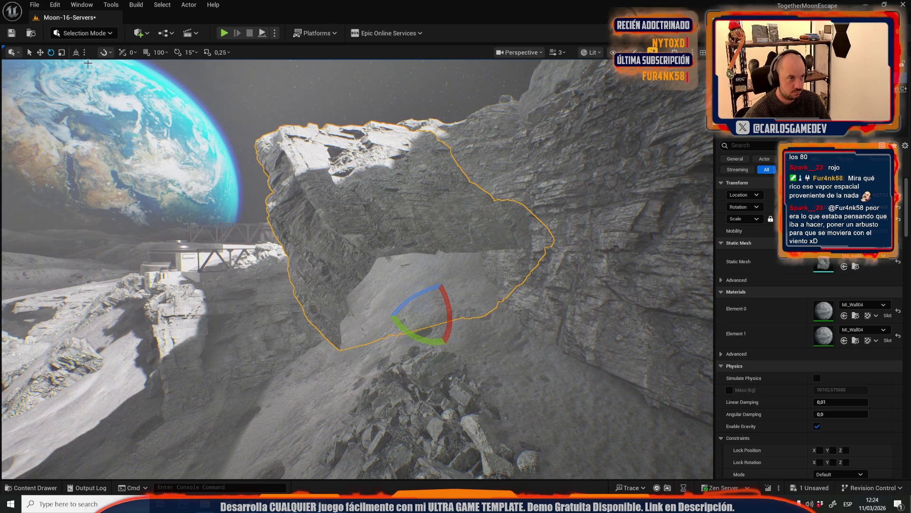
click(76, 52)
mouse_move(411, 292)
mouse_down()
mouse_move(416, 303)
mouse_move(421, 272)
mouse_move(427, 332)
mouse_move(403, 350)
mouse_move(437, 451)
mouse_move(411, 463)
mouse_move(411, 446)
mouse_up()
key(Escape)
Move another cliff-face rock higher up the cliff
scroll(357, 269, down, 1)
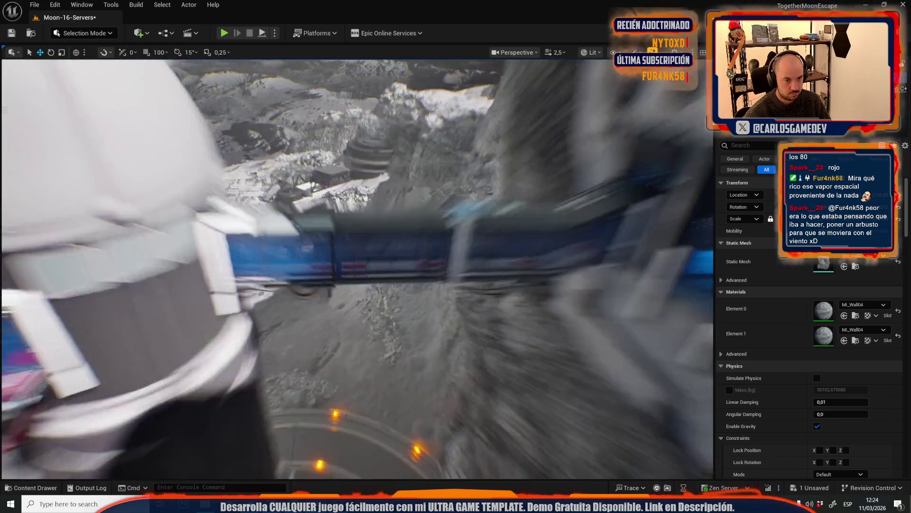
scroll(357, 269, down, 2)
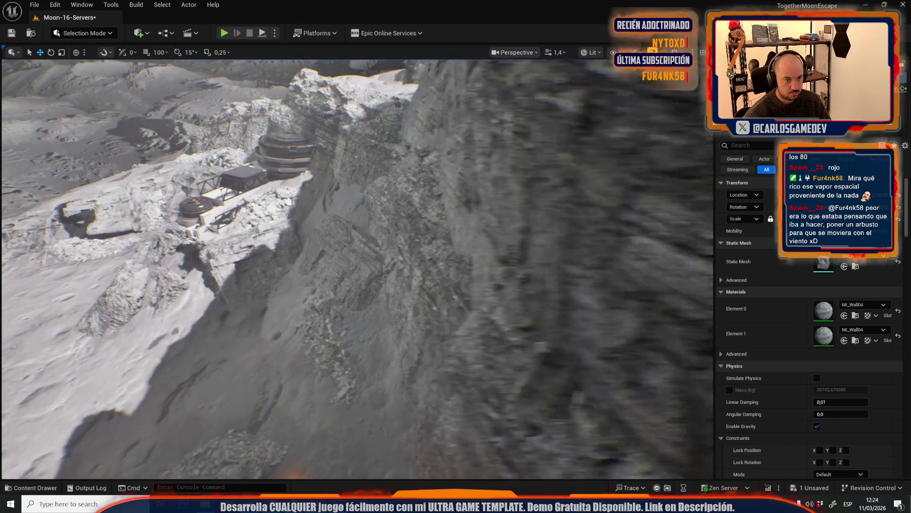
scroll(357, 270, up, 2)
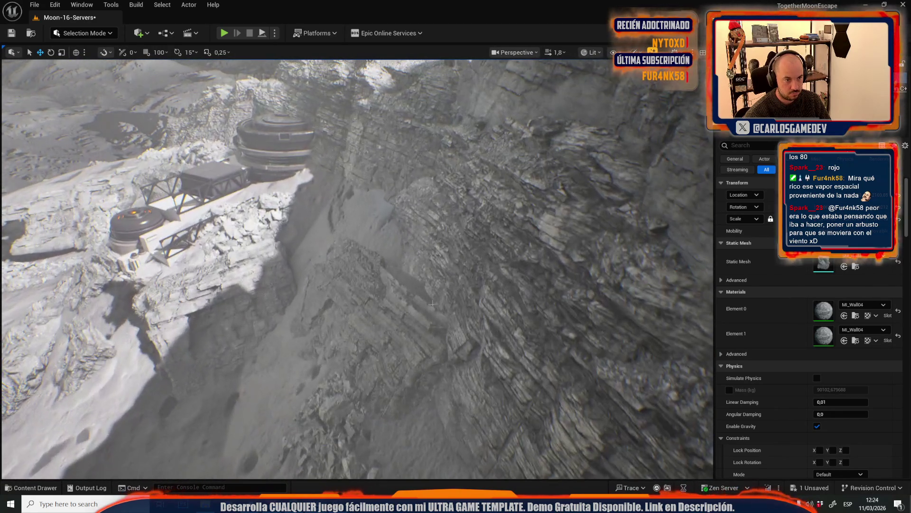
click(414, 322)
key(e)
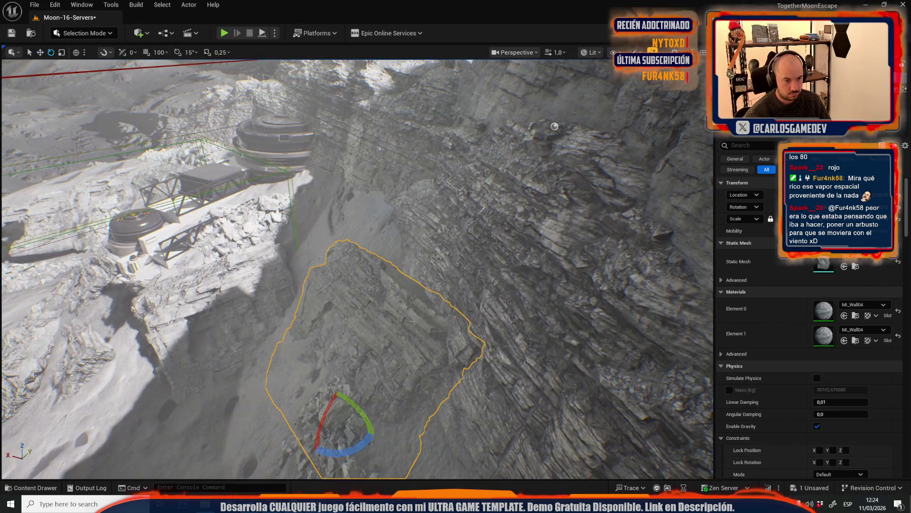
key(w)
mouse_move(336, 409)
mouse_down()
mouse_move(327, 313)
mouse_move(331, 322)
mouse_up()
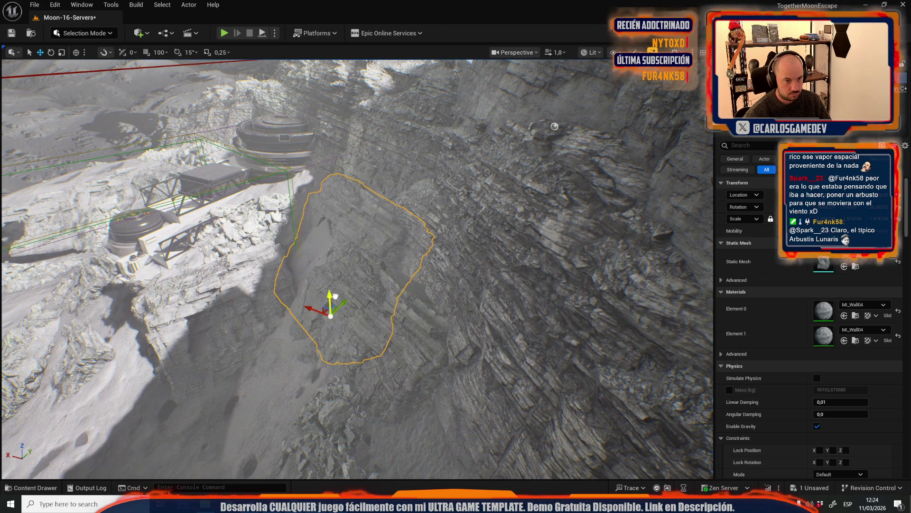
key(a)
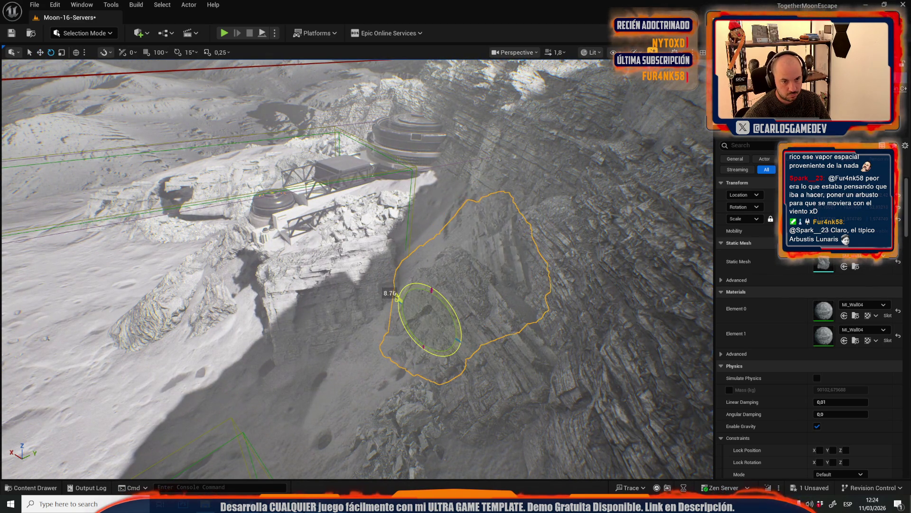
key(Escape)
Fly the camera out to frame Earth and the lunar base
key(w)
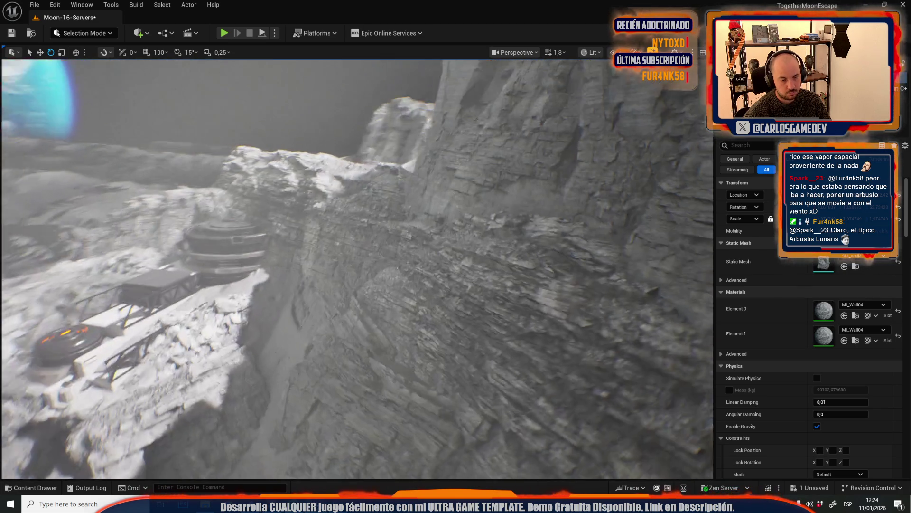
scroll(357, 269, up, 1)
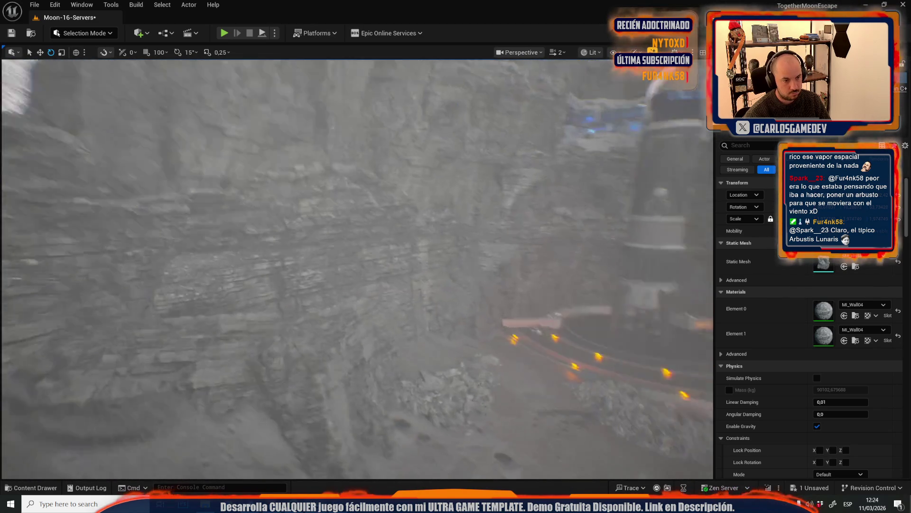
key(s)
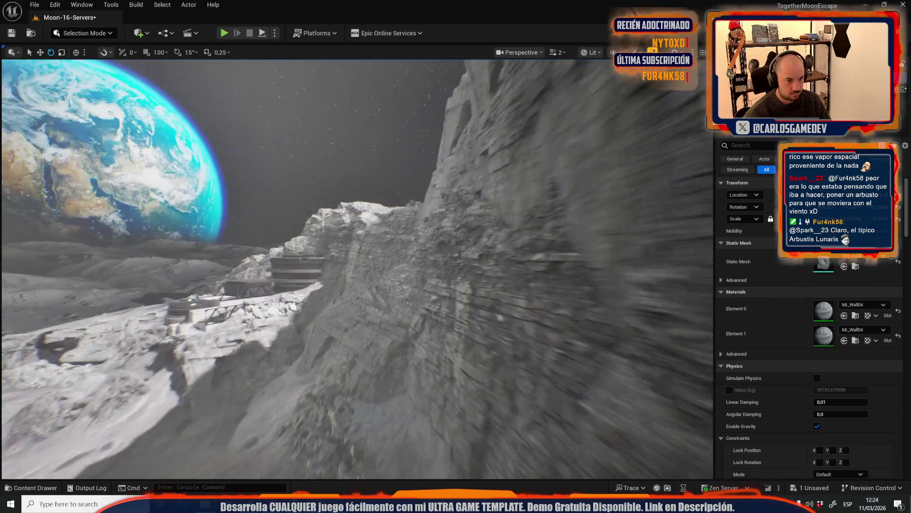
key(w)
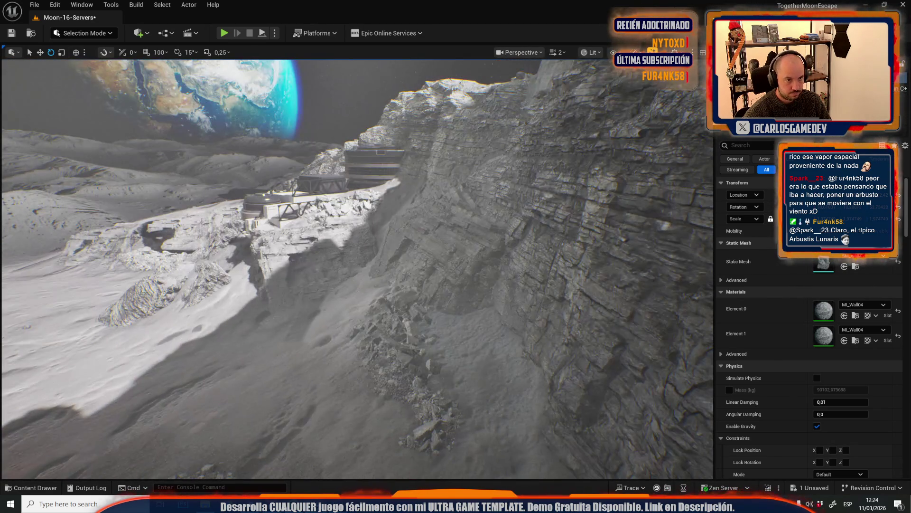
key(s)
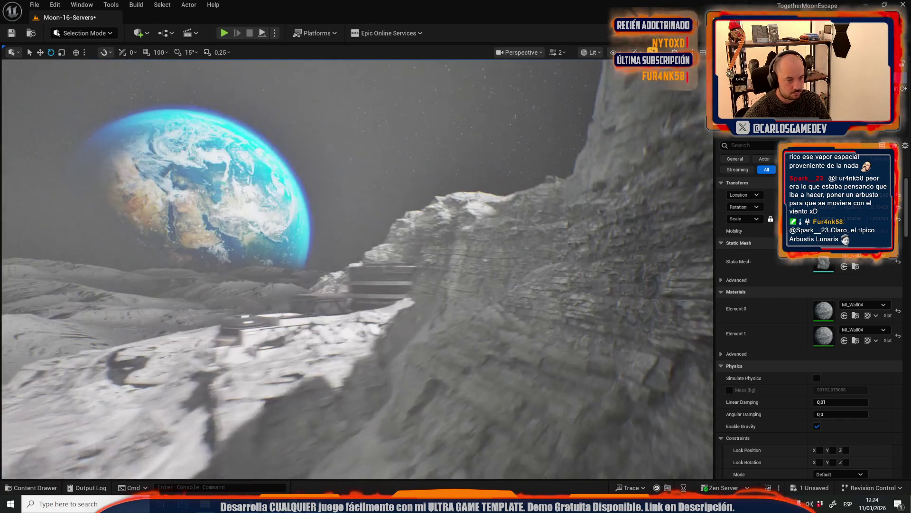
key(w)
click(33, 5)
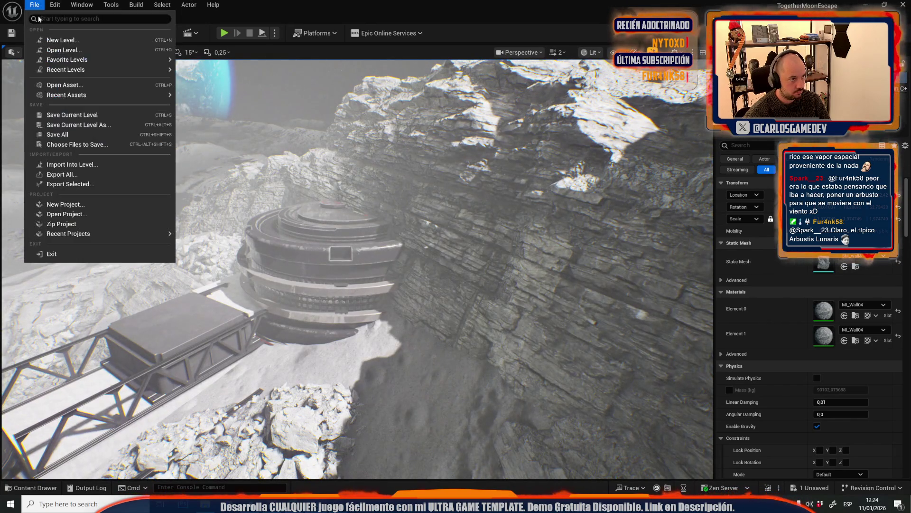
Choose Moon-10-Mega-Crater in the Open Level browser, saving the current level's changes with Save Selected
mouse_move(93, 69)
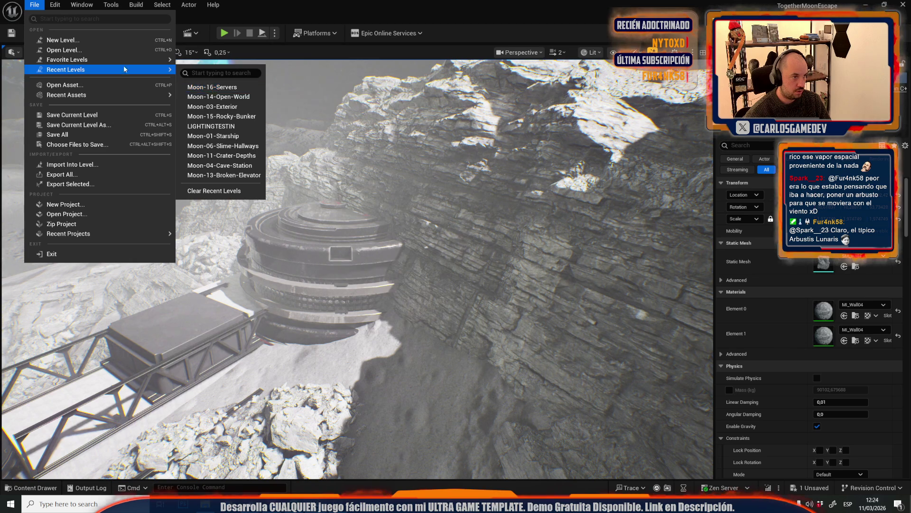
click(101, 49)
scroll(472, 244, down, 3)
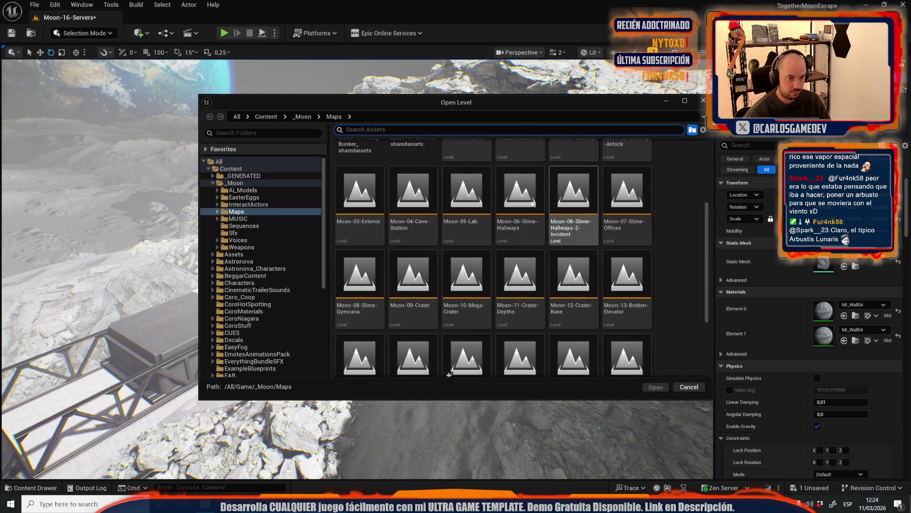
double_click(476, 326)
click(472, 351)
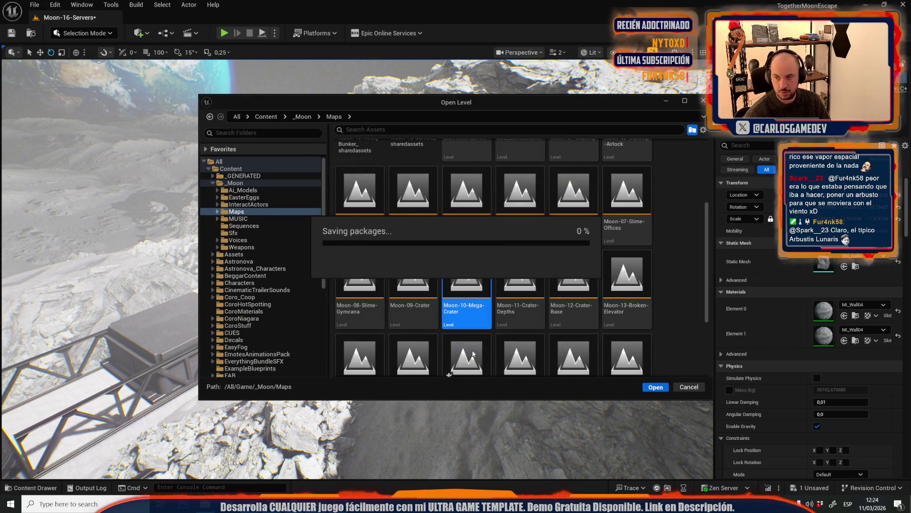
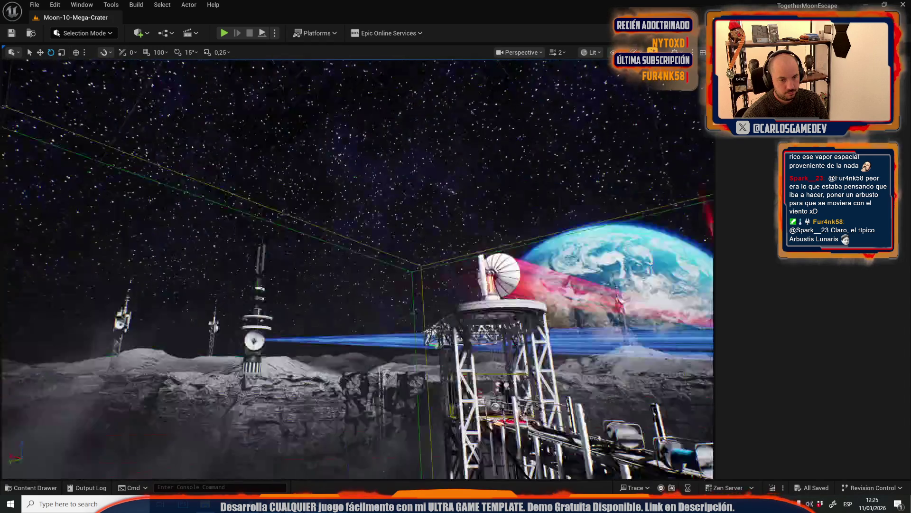
Select the antenna pole in the crater and frame it in view
scroll(424, 377, down, 2)
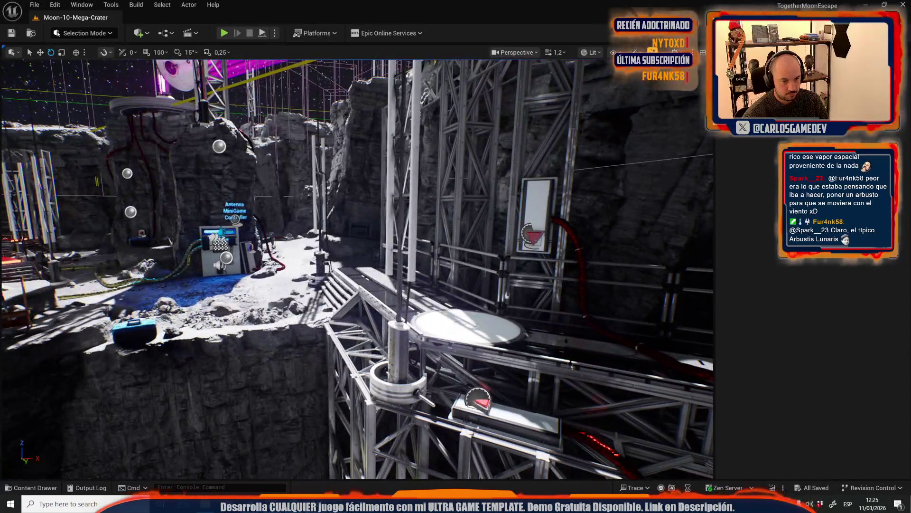
click(403, 351)
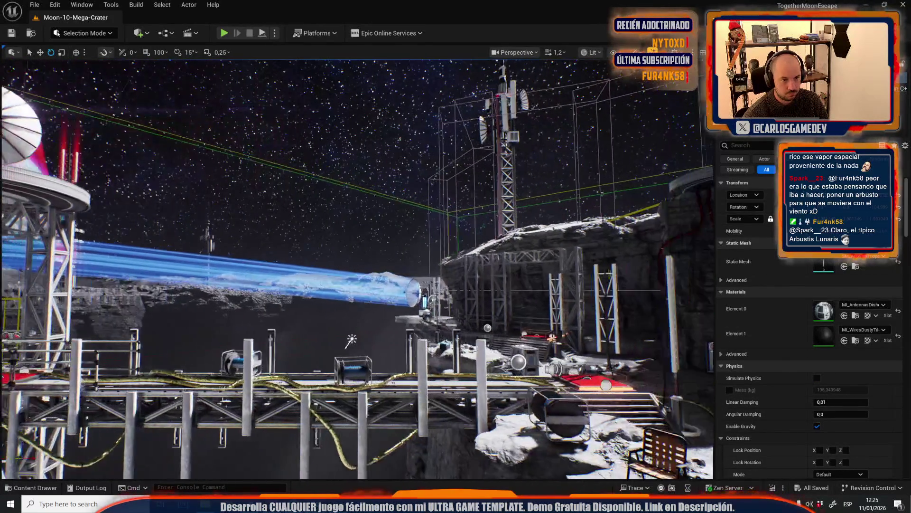
key(f)
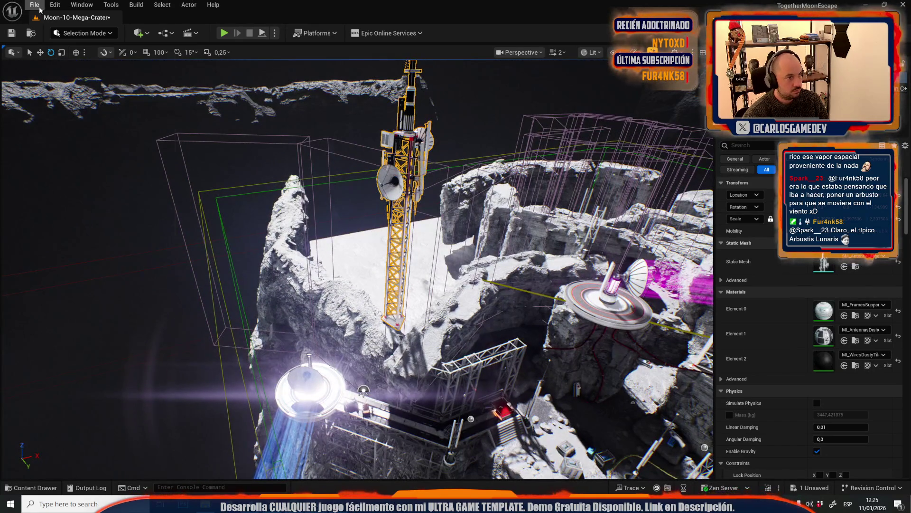
Open Moon-16-Servers from Recent Levels, discarding Moon-10-Mega-Crater's unsaved changes
click(38, 6)
mouse_move(109, 69)
click(231, 97)
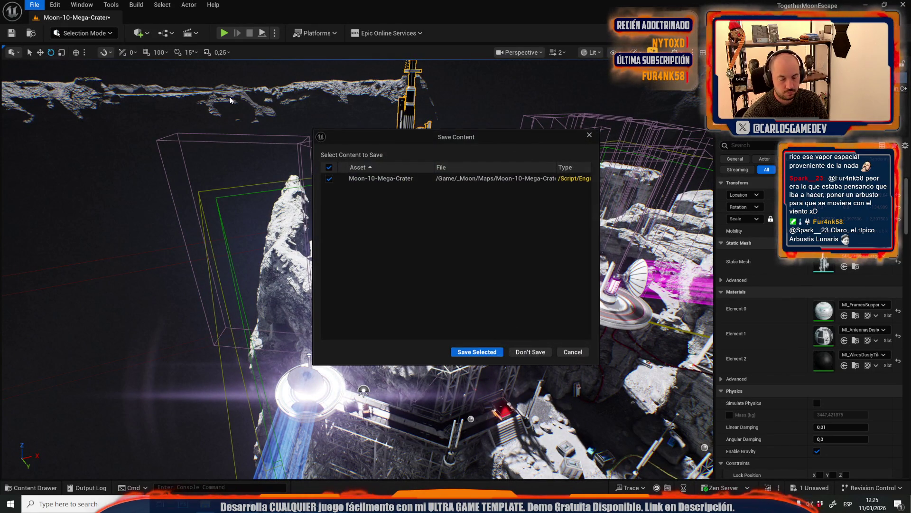
click(533, 351)
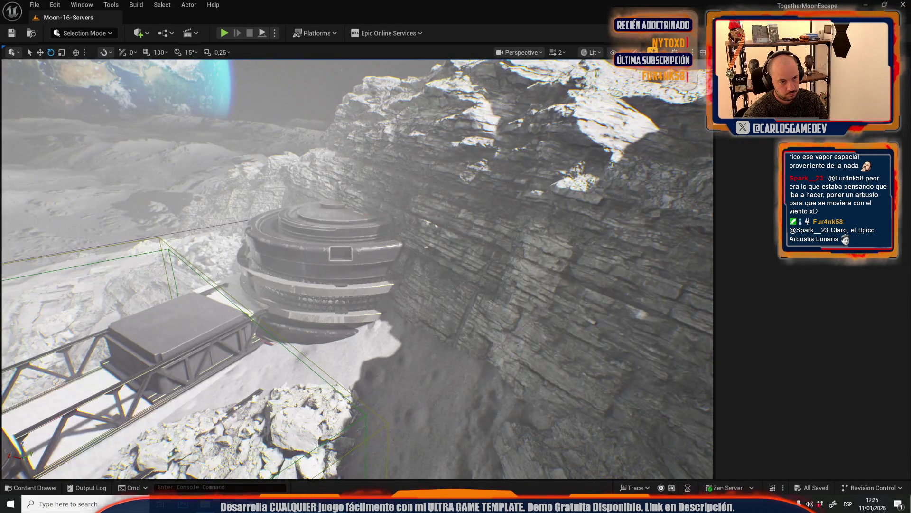
Frame the antenna tower and place it on top of the tank's glowing dome
scroll(357, 268, up, 5)
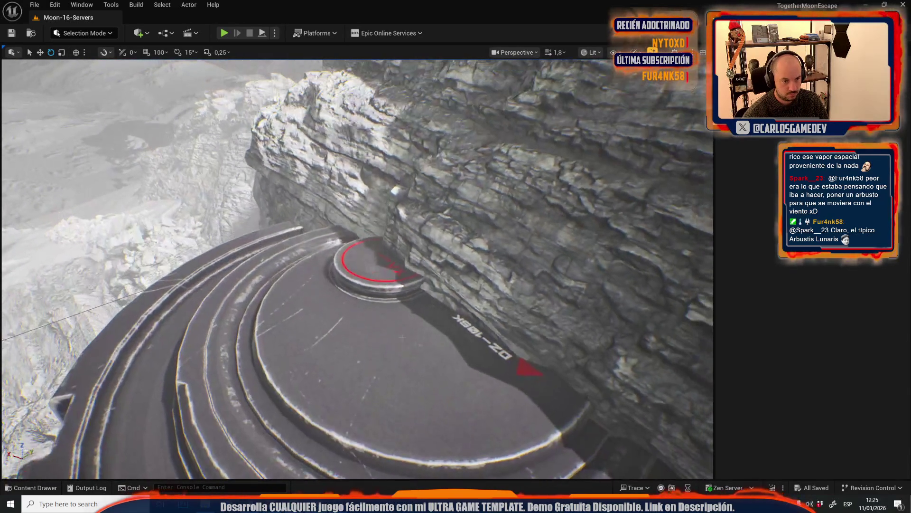
scroll(357, 268, down, 5)
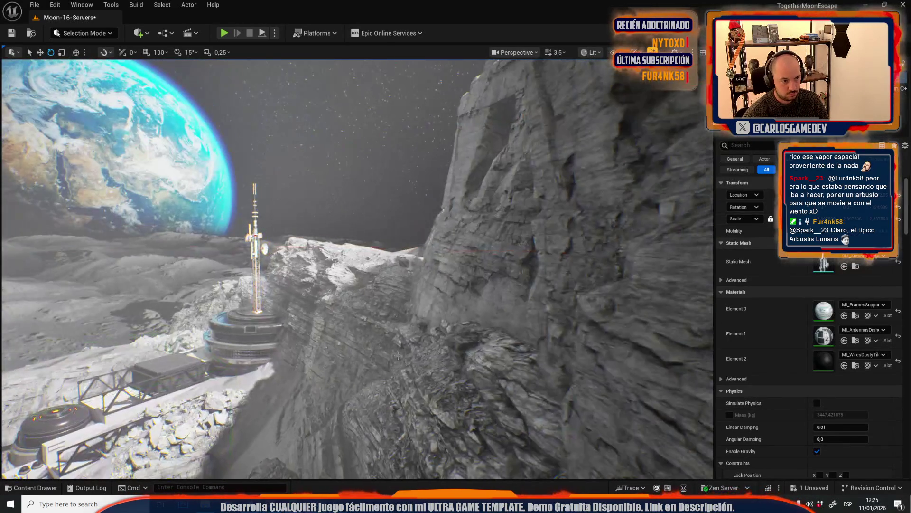
key(f)
key(r)
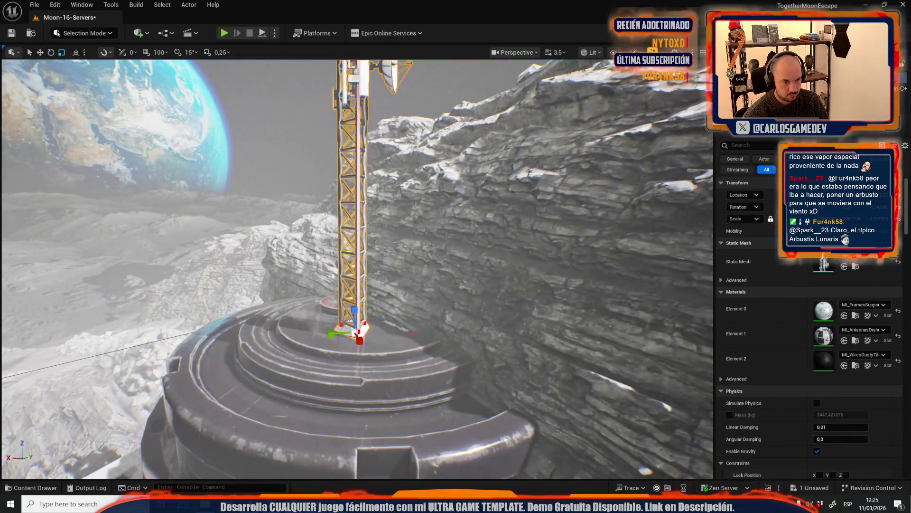
drag(353, 308, 403, 333)
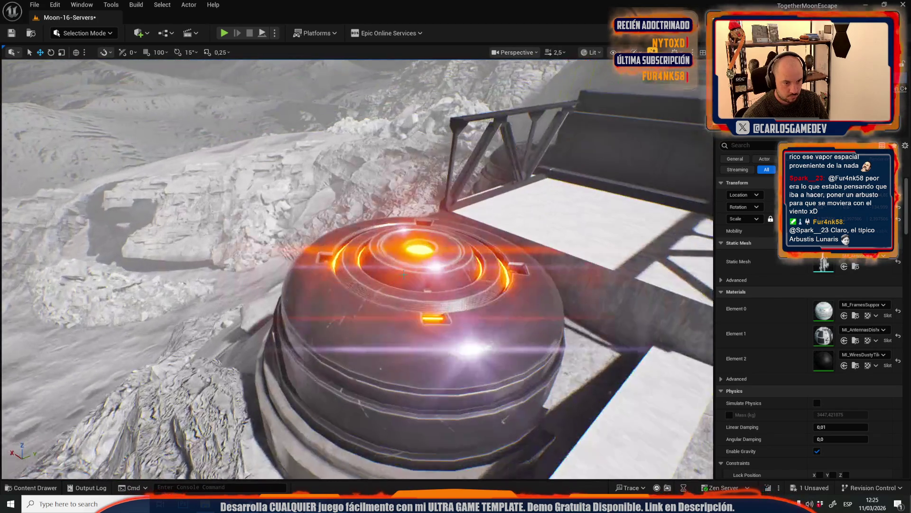
key(ctrl+z)
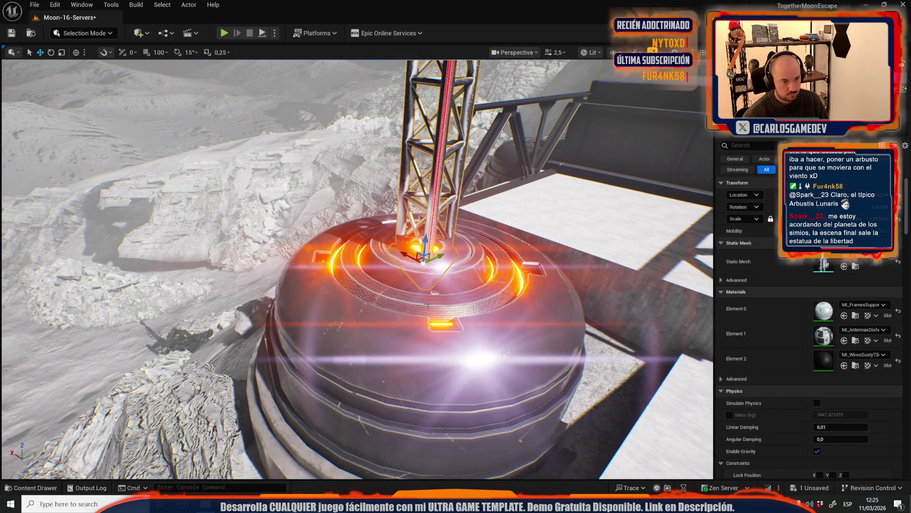
Reframe the placed antenna, then select the round tank base and frame it
scroll(357, 269, down, 2)
key(f)
scroll(357, 269, up, 1)
key(e)
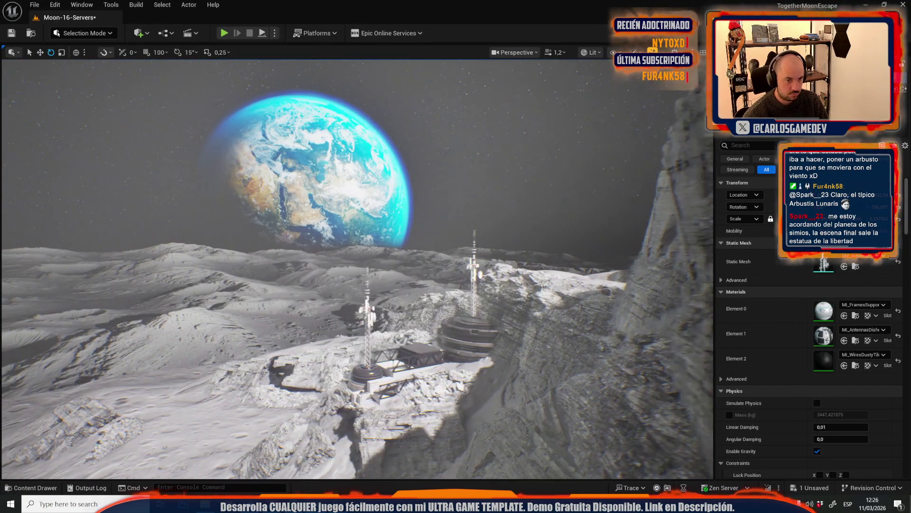
key(g)
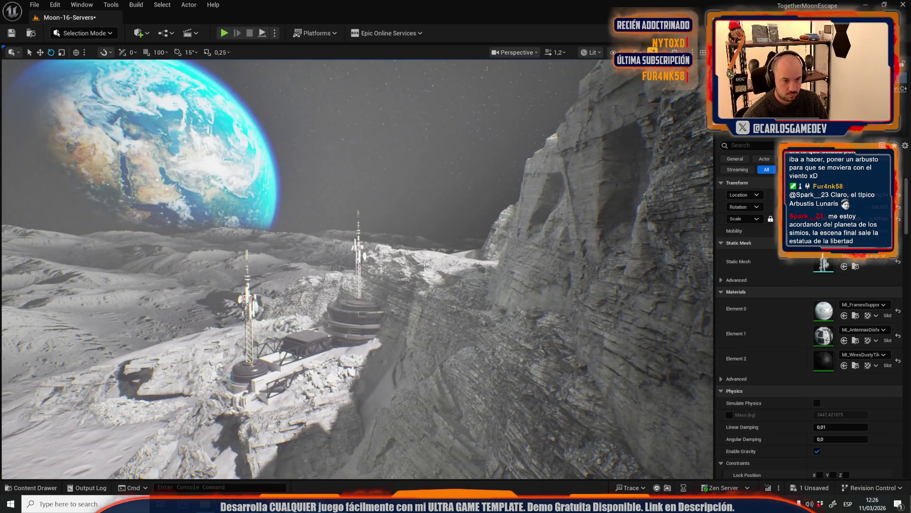
click(353, 313)
key(f)
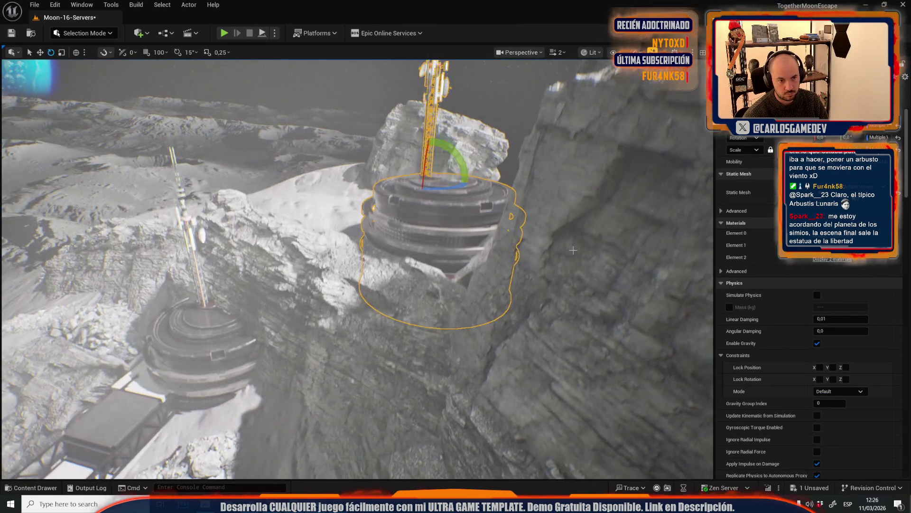
Turn the antenna-topped tank about 79 degrees, raise it, and slide it along the ridge
drag(441, 197, 405, 196)
drag(425, 164, 444, 126)
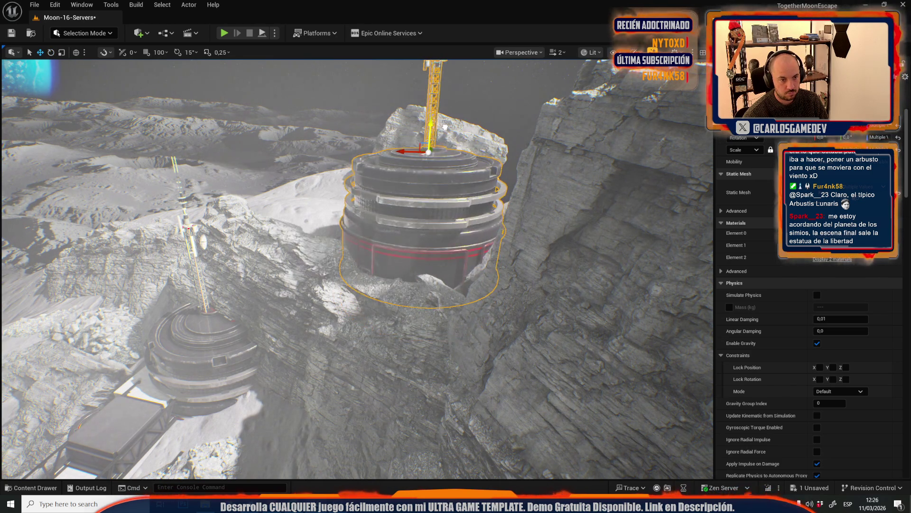
drag(409, 154, 452, 152)
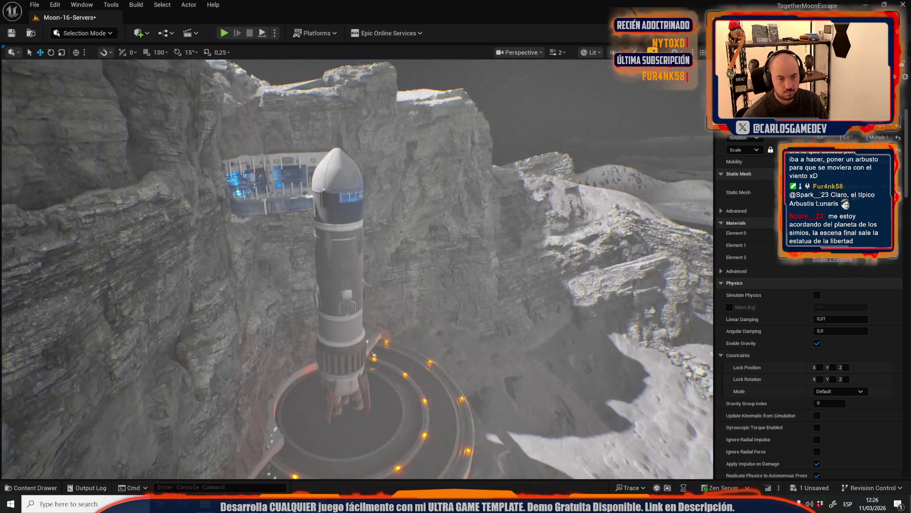
Frame the box beside the tank and scale it up into a much larger building
scroll(357, 269, down, 2)
scroll(444, 254, down, 1)
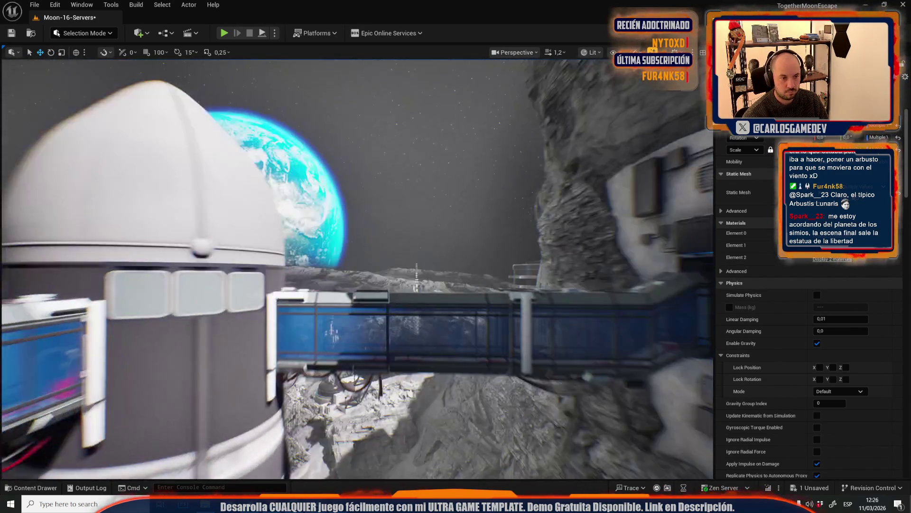
scroll(444, 253, up, 2)
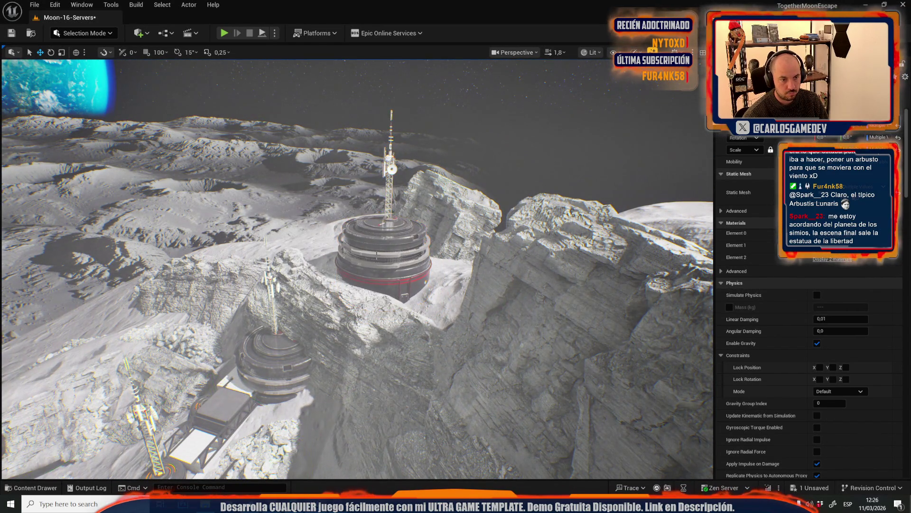
scroll(357, 269, down, 2)
scroll(357, 269, down, 1)
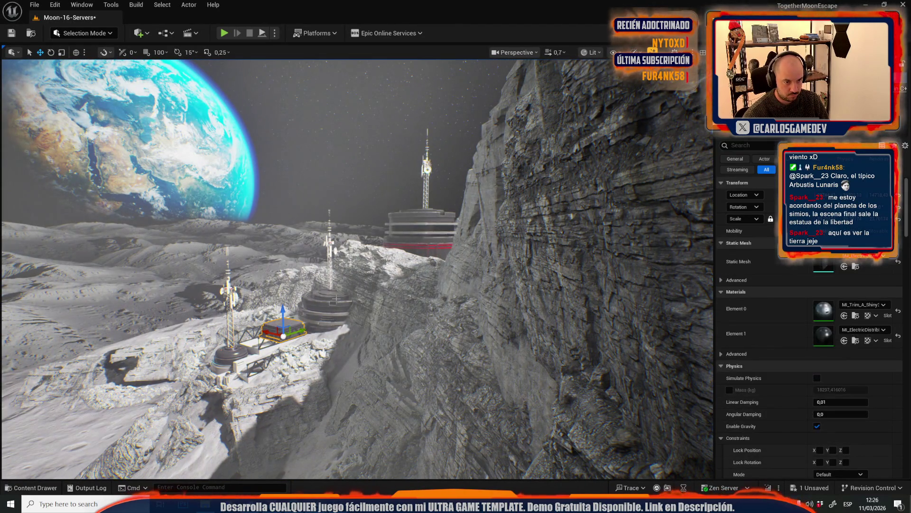
scroll(333, 300, up, 3)
key(f)
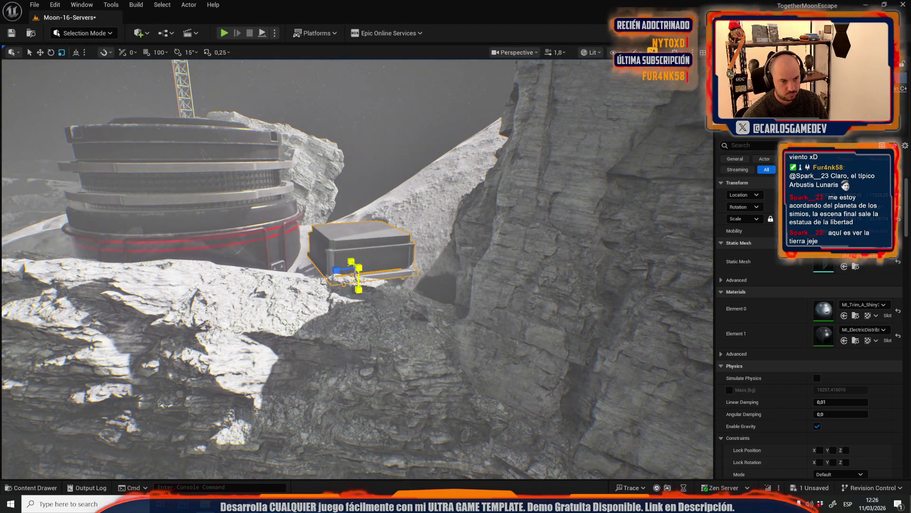
mouse_move(352, 268)
mouse_down()
mouse_move(363, 283)
mouse_move(348, 289)
mouse_up()
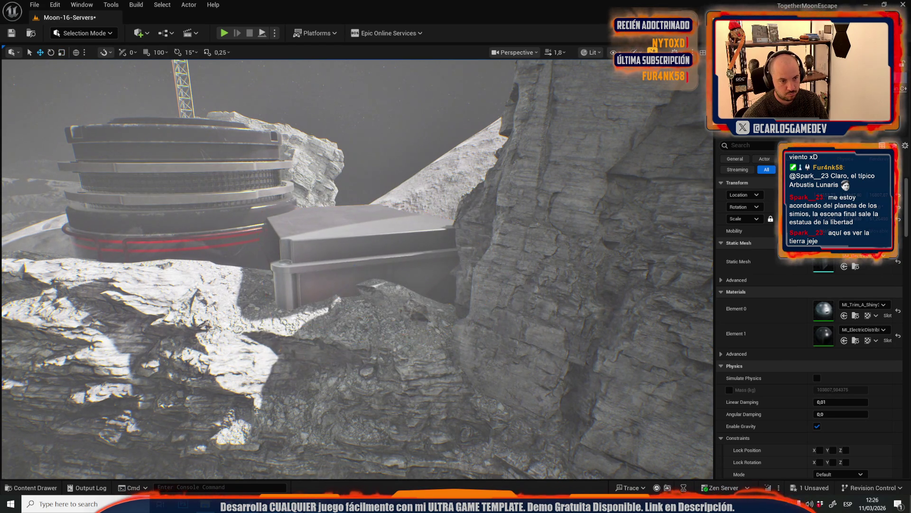
Fly the view into the rocket interior and back out, then select the tank building
key(w)
scroll(357, 269, down, 2)
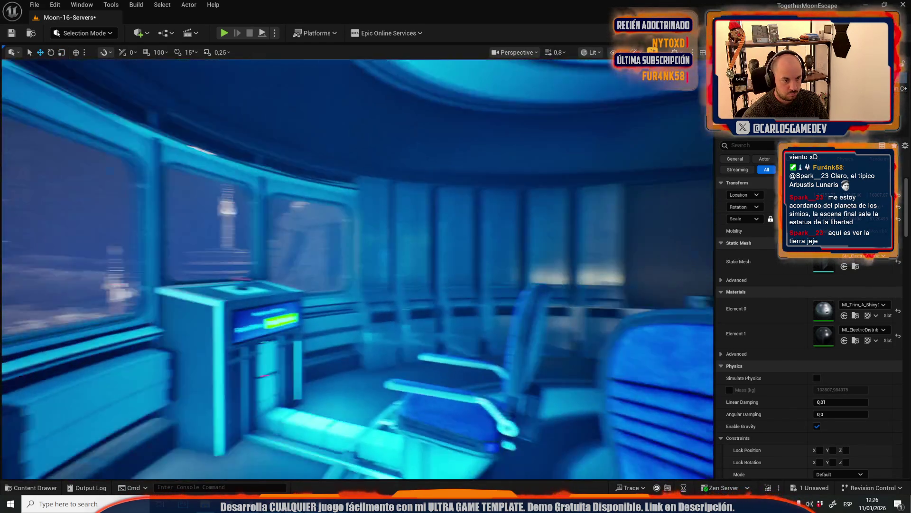
scroll(357, 269, down, 1)
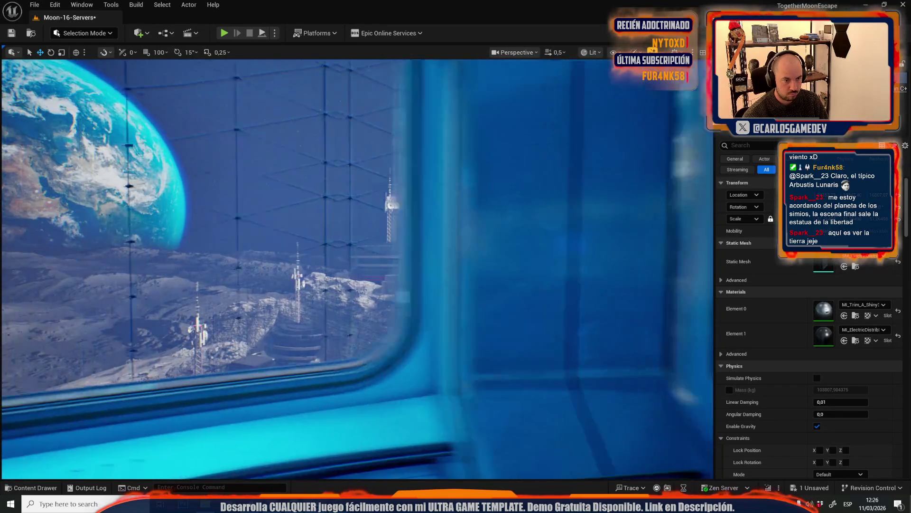
key(w)
click(385, 251)
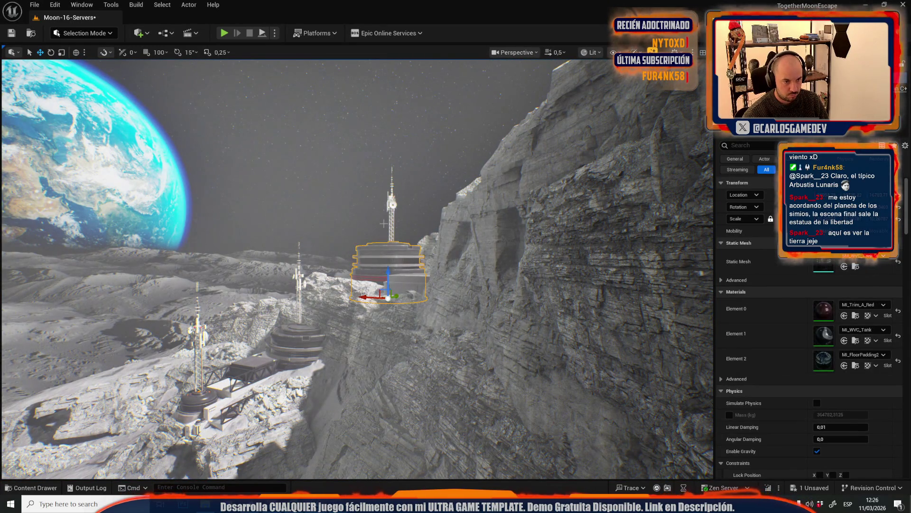
Select the tall antenna on the ridge, delete it, then undo the deletion
ctrl+click(391, 203)
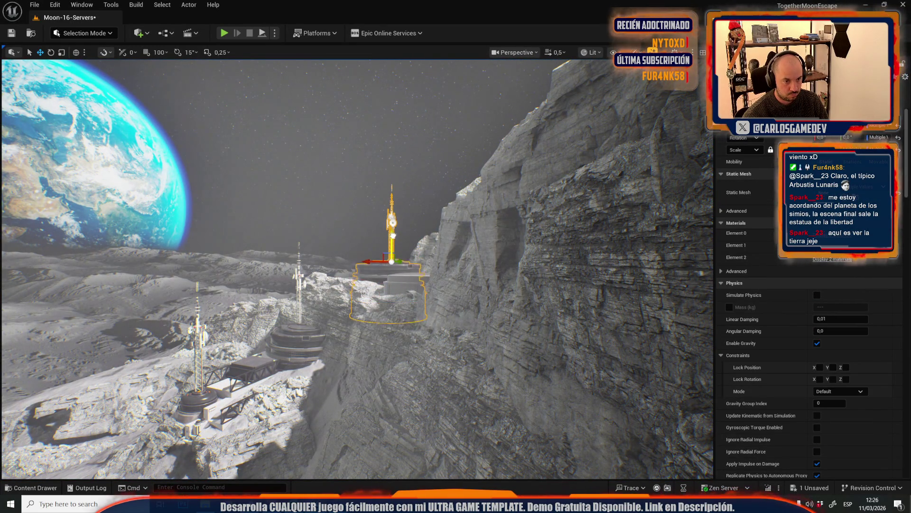
key(e)
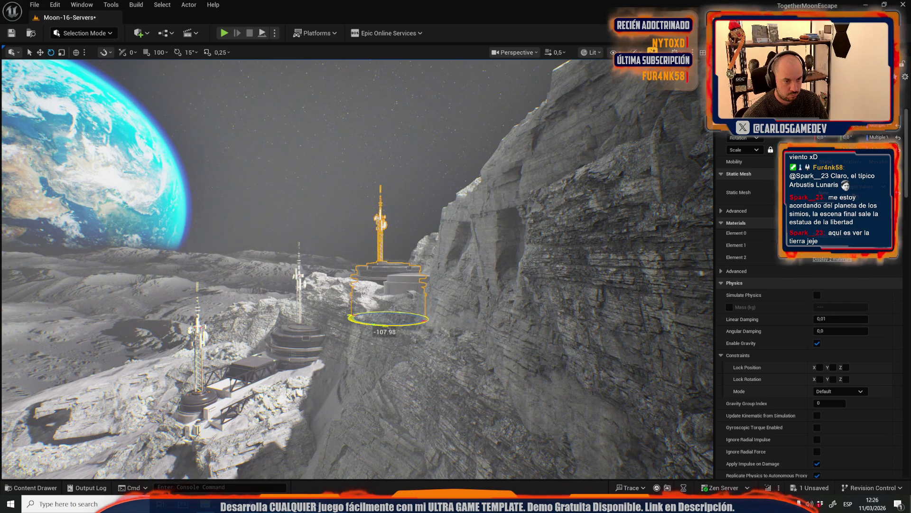
click(384, 224)
key(Delete)
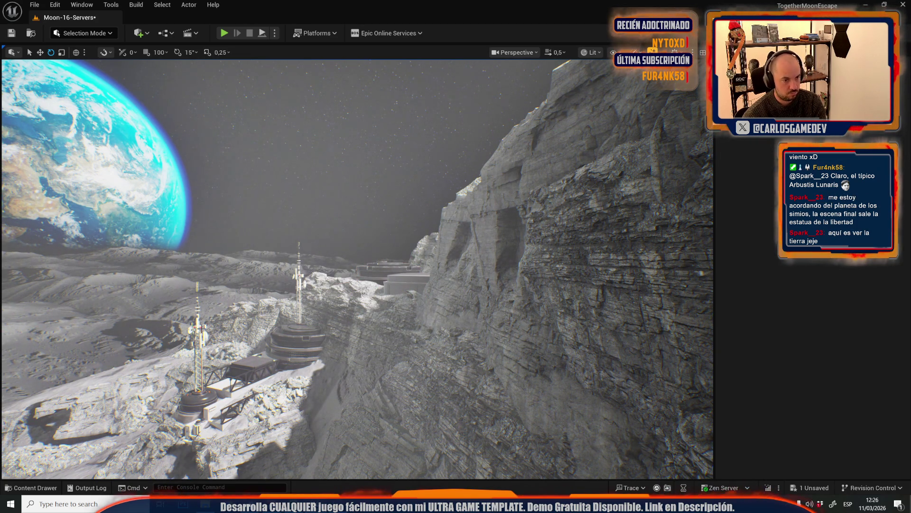
key(ctrl+z)
Frame the antenna tower and slide it left across the round platform
key(f)
scroll(357, 269, down, 5)
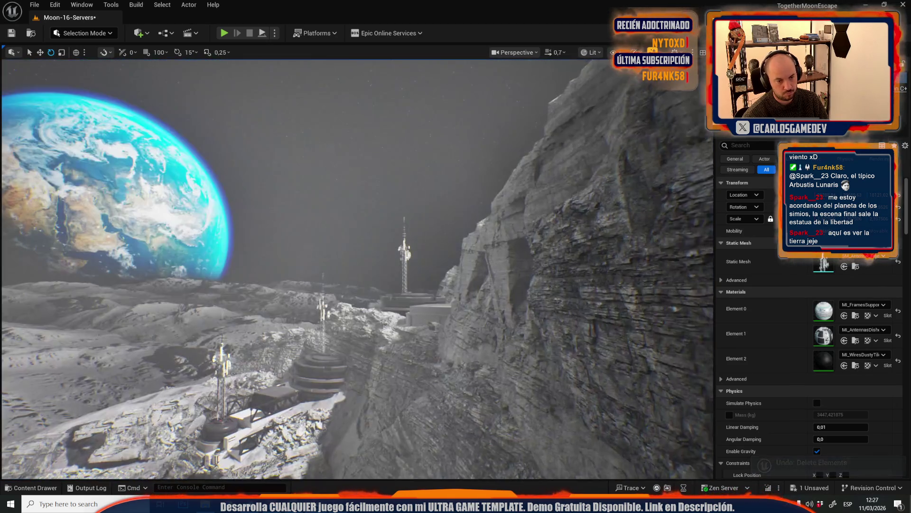
key(w)
key(f)
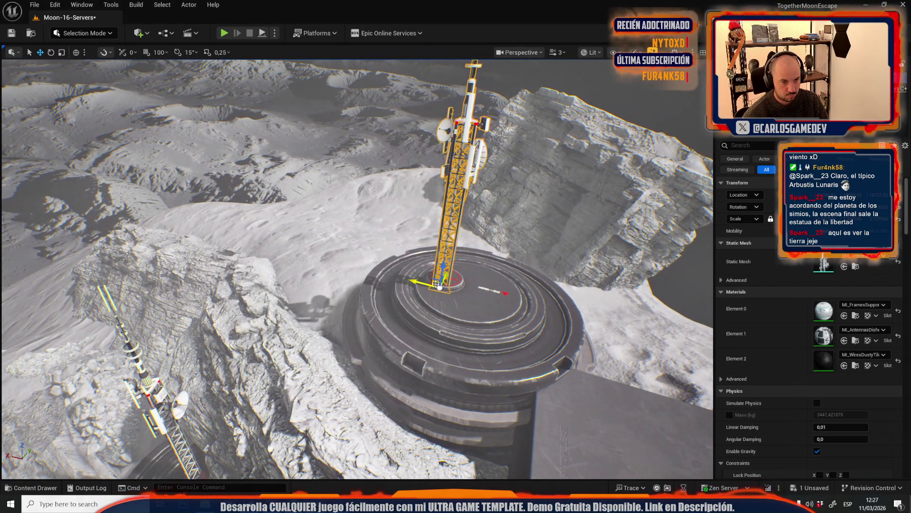
drag(436, 283, 380, 281)
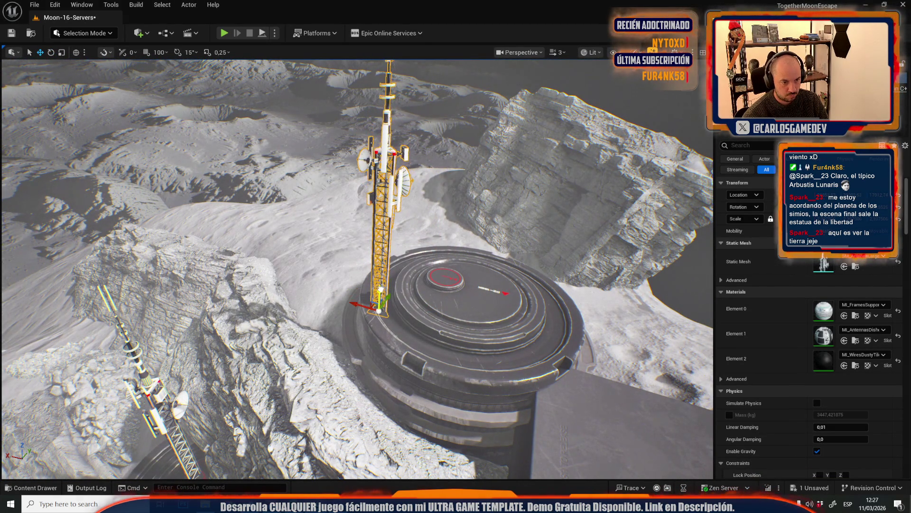
scroll(411, 328, down, 3)
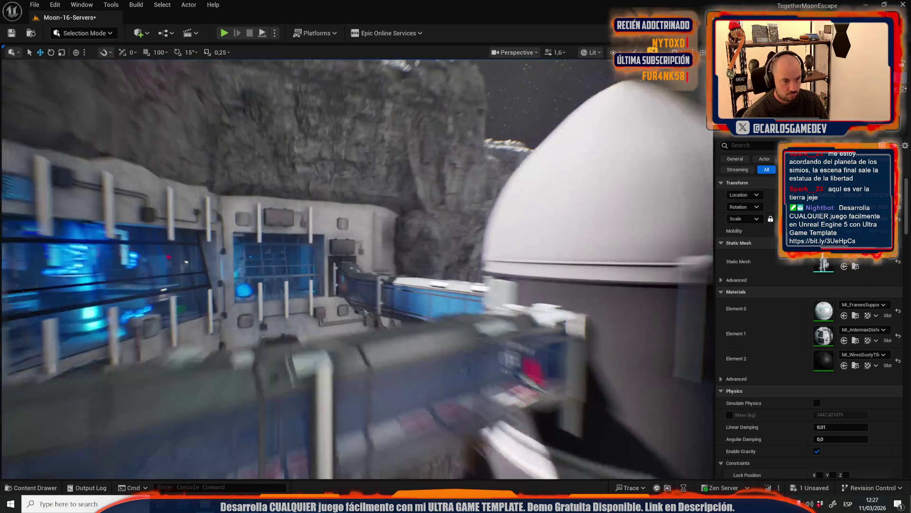
scroll(357, 269, down, 1)
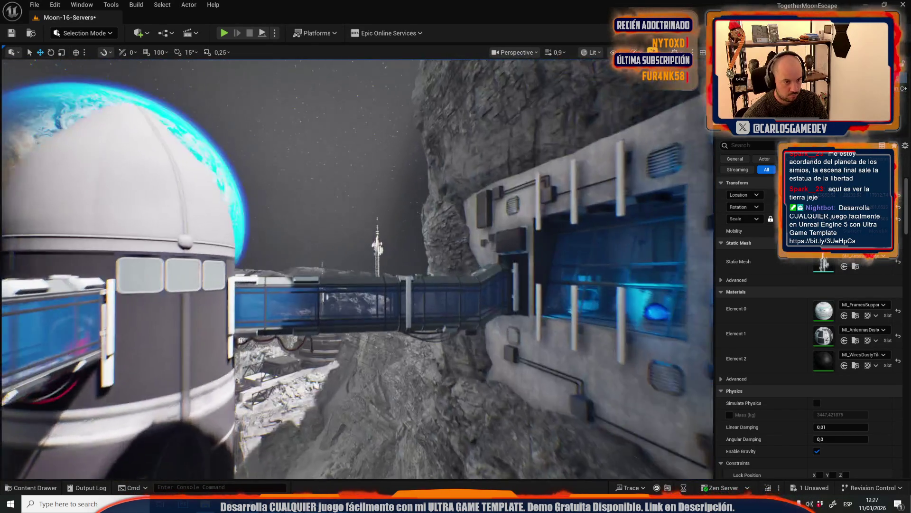
scroll(357, 269, down, 2)
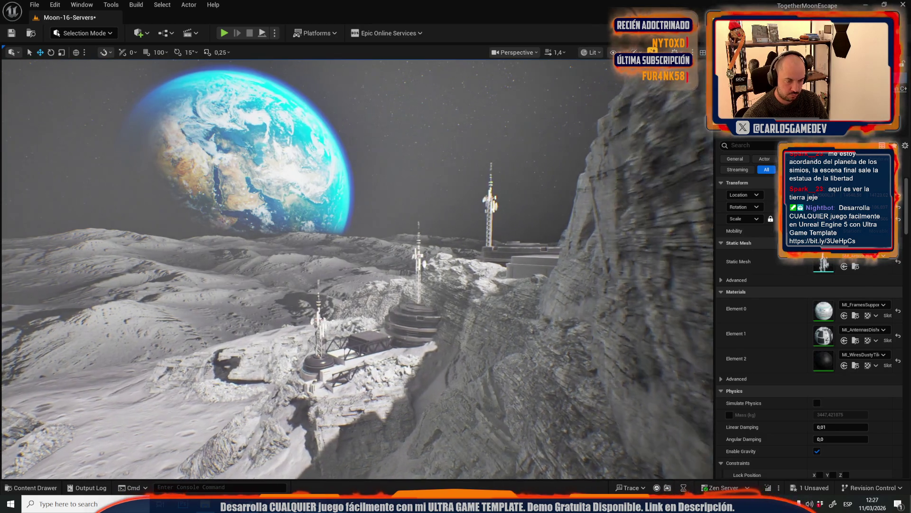
Enable 15° rotation snap and swing the truss beam round so it meets the tower
scroll(395, 290, up, 3)
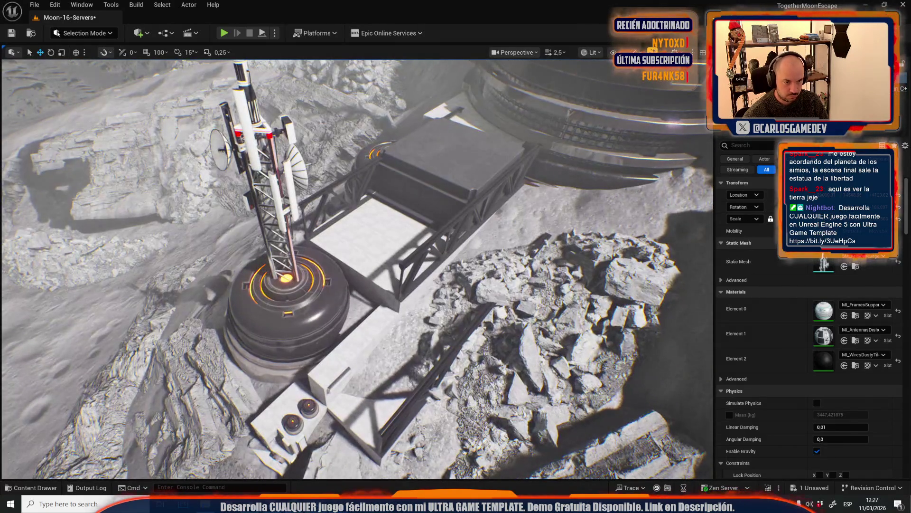
click(405, 298)
drag(398, 321, 370, 356)
key(ctrl+z)
click(176, 52)
drag(404, 334, 377, 355)
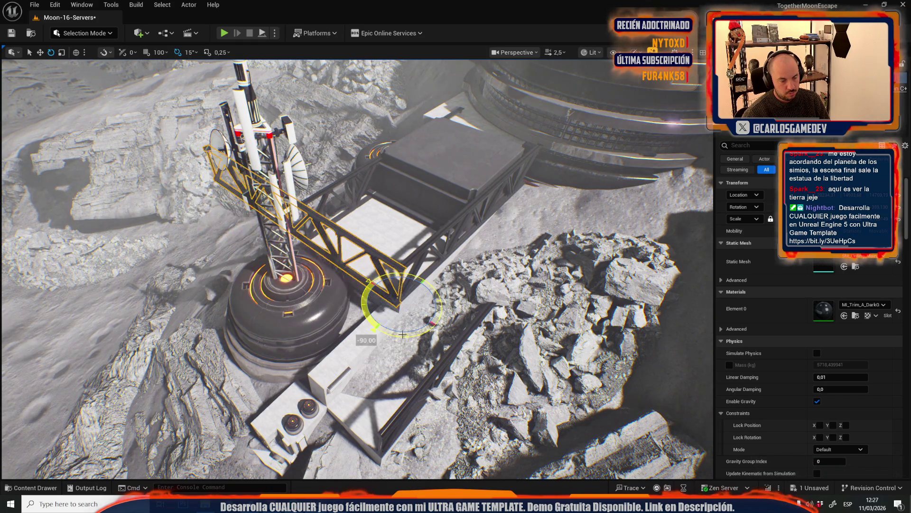
scroll(377, 355, up, 5)
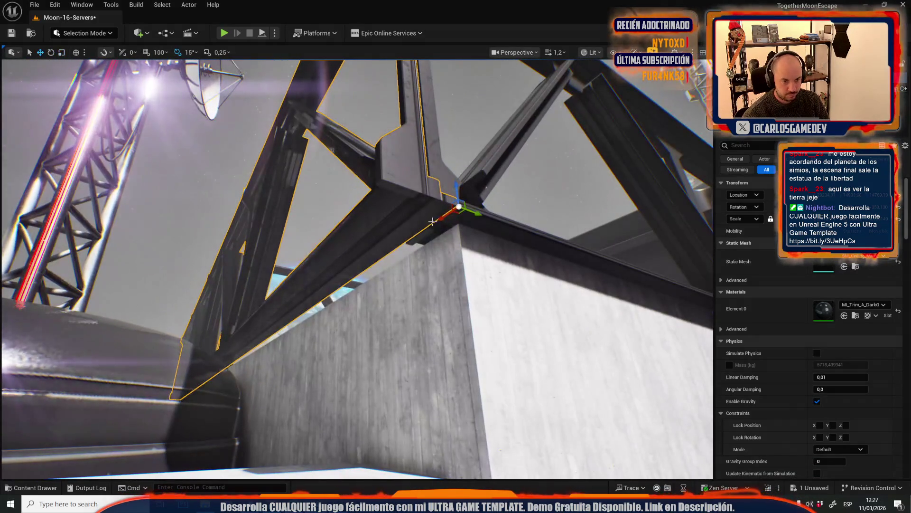
drag(471, 213, 485, 223)
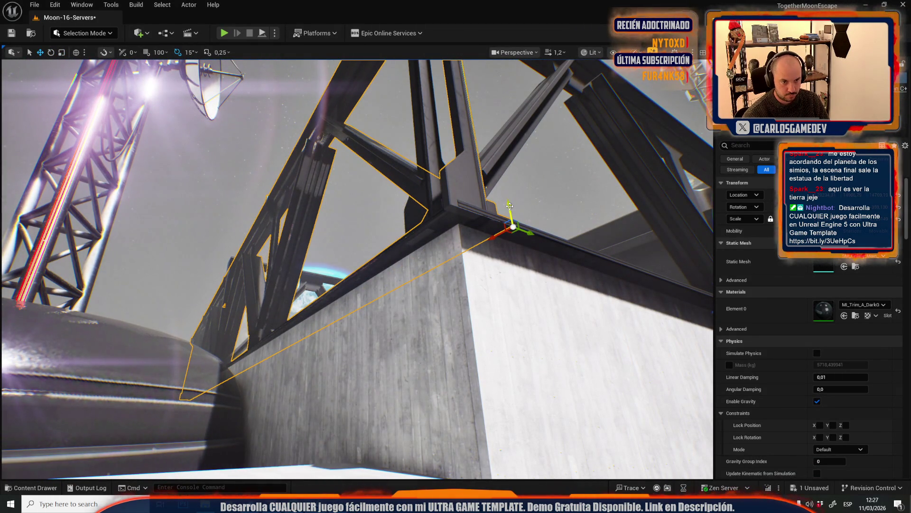
Duplicate the truss beam and stand the copy upright as a support leg
key(f)
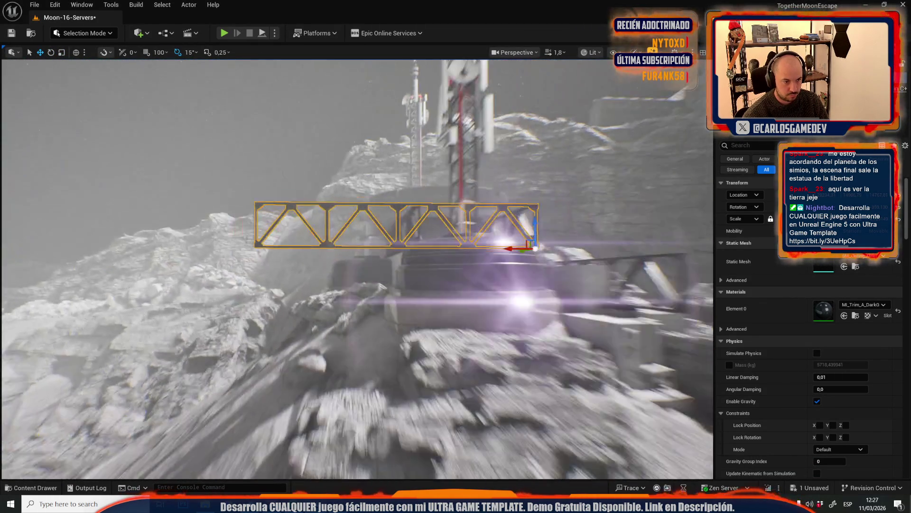
key(e)
mouse_move(490, 276)
mouse_down()
mouse_move(493, 246)
mouse_move(275, 272)
mouse_up()
key(w)
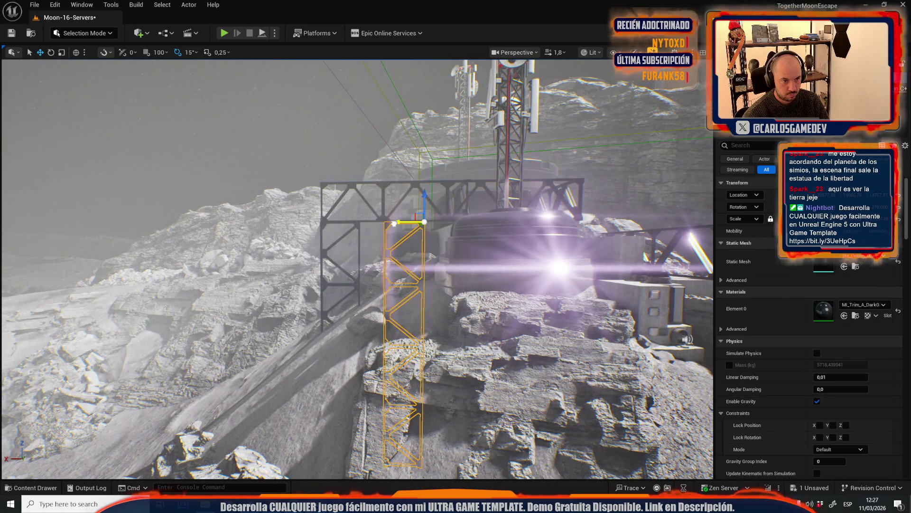
scroll(357, 269, up, 2)
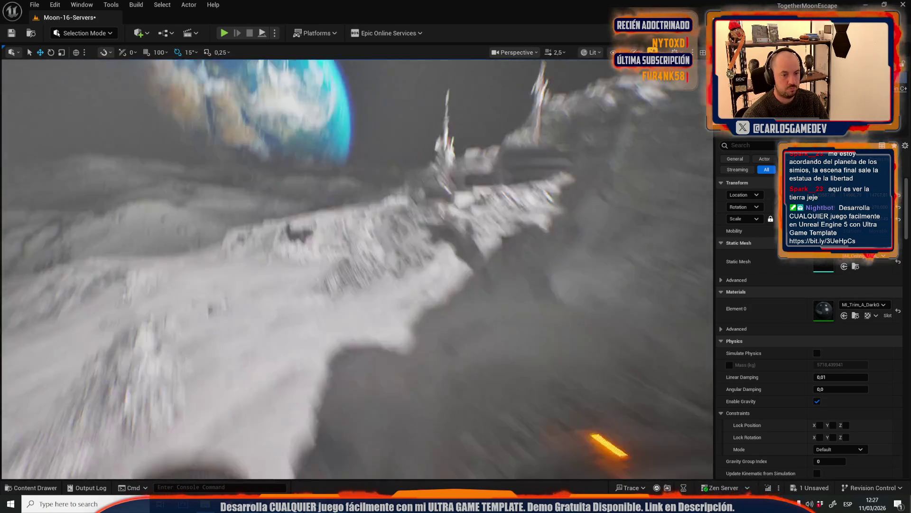
scroll(357, 269, down, 2)
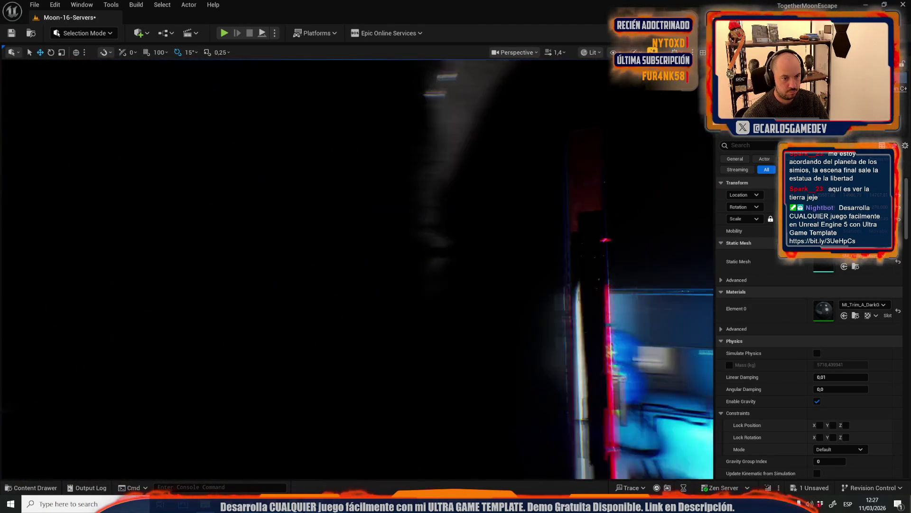
scroll(358, 269, up, 2)
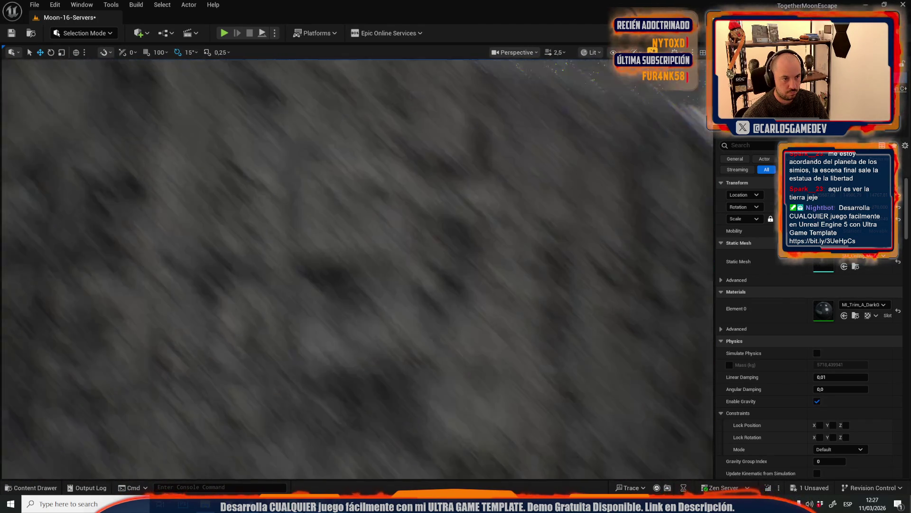
scroll(357, 269, down, 3)
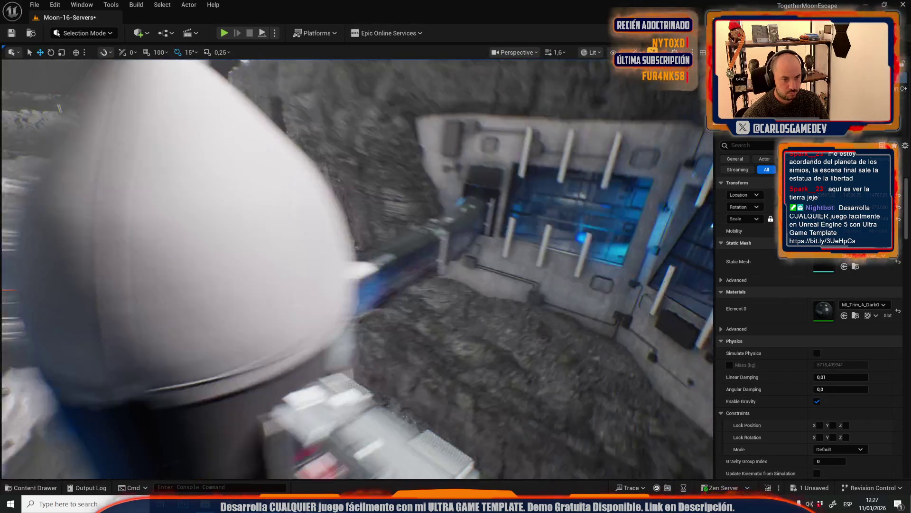
scroll(357, 269, up, 3)
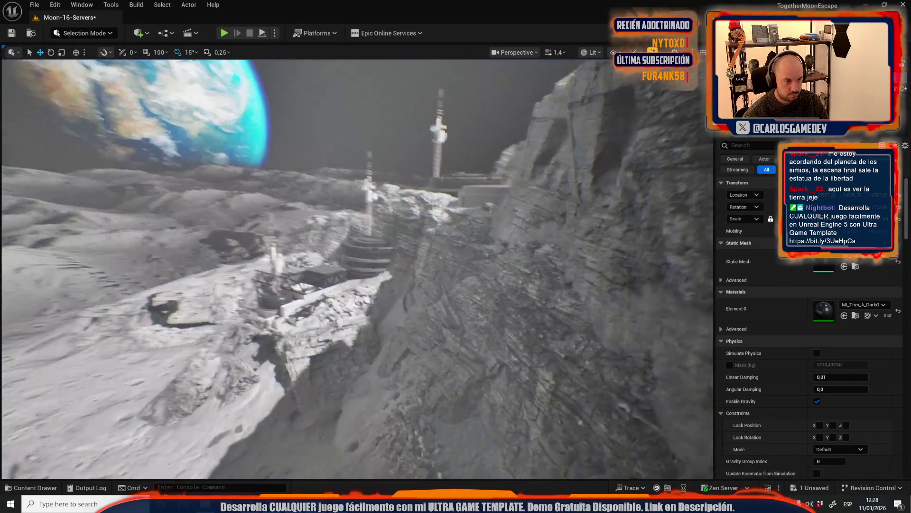
scroll(357, 269, down, 1)
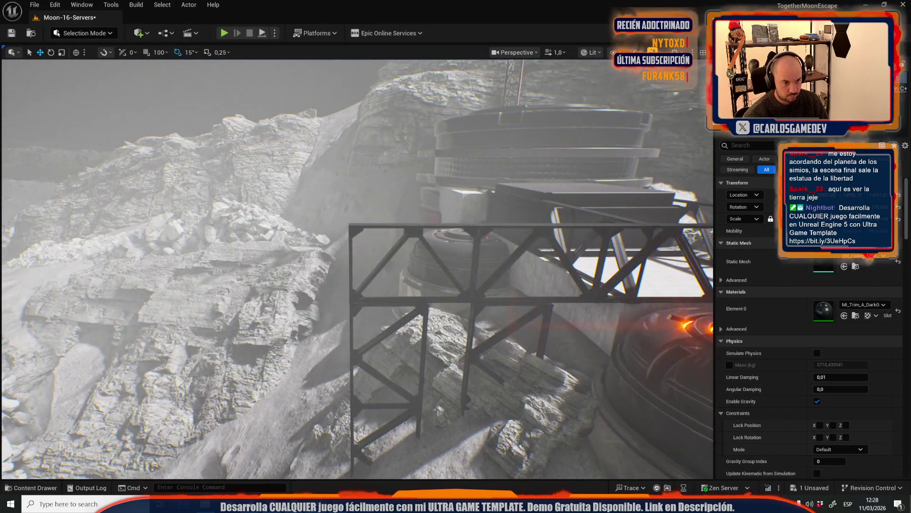
key(s)
key(w)
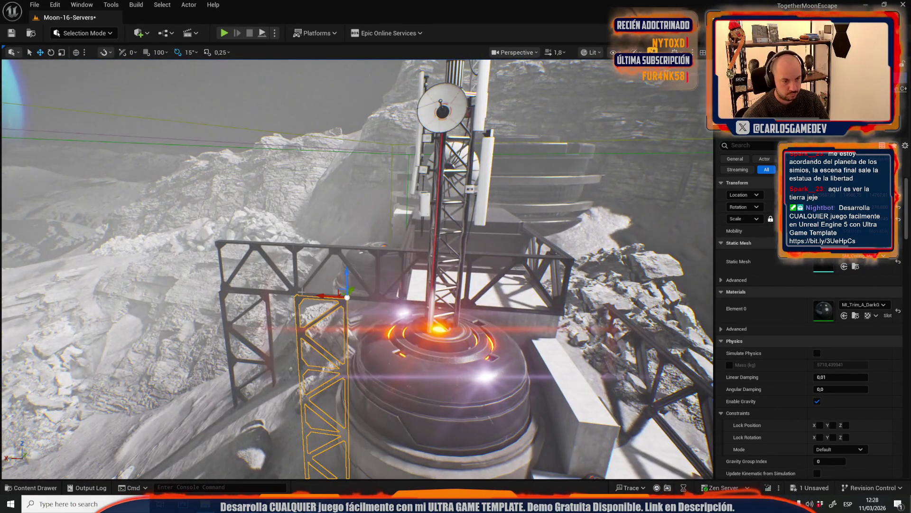
click(299, 291)
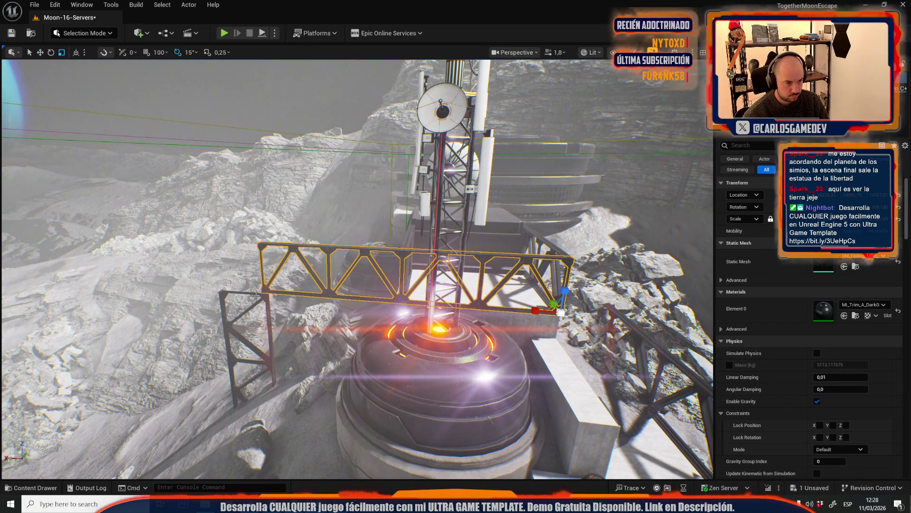
click(266, 306)
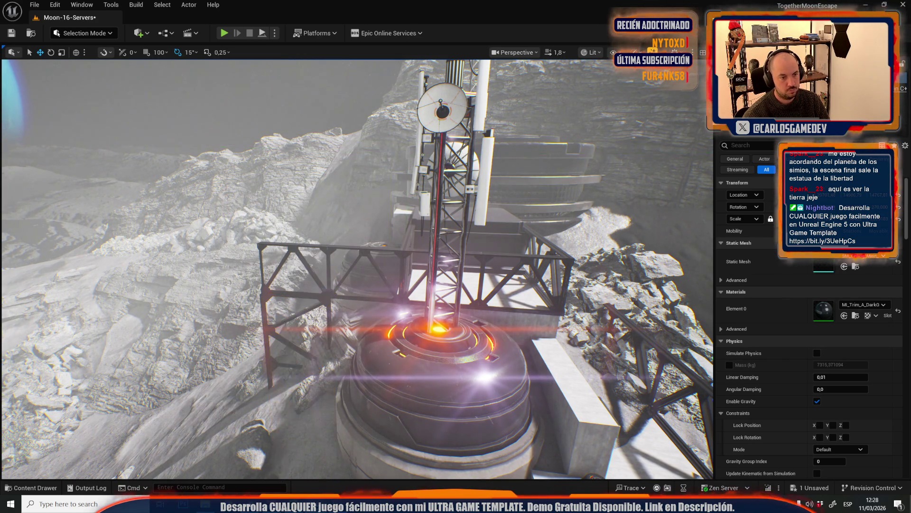
scroll(358, 340, up, 2)
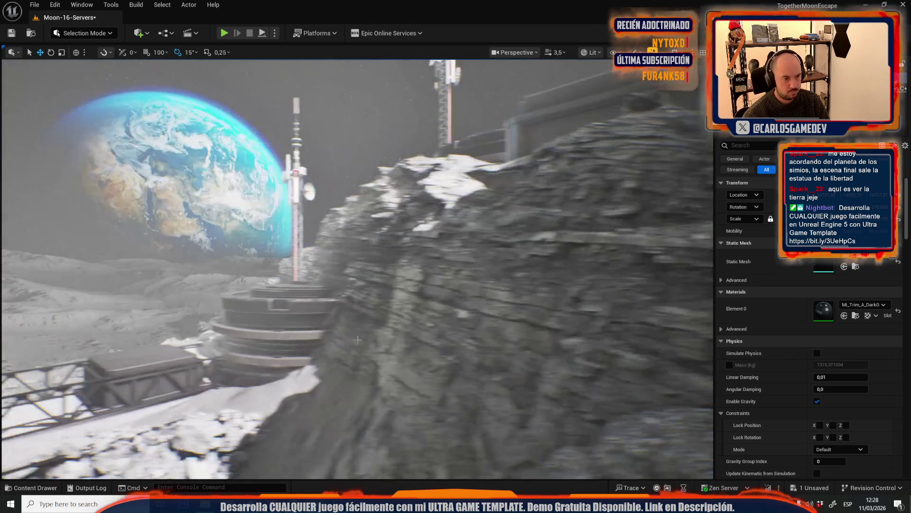
drag(357, 339, 358, 340)
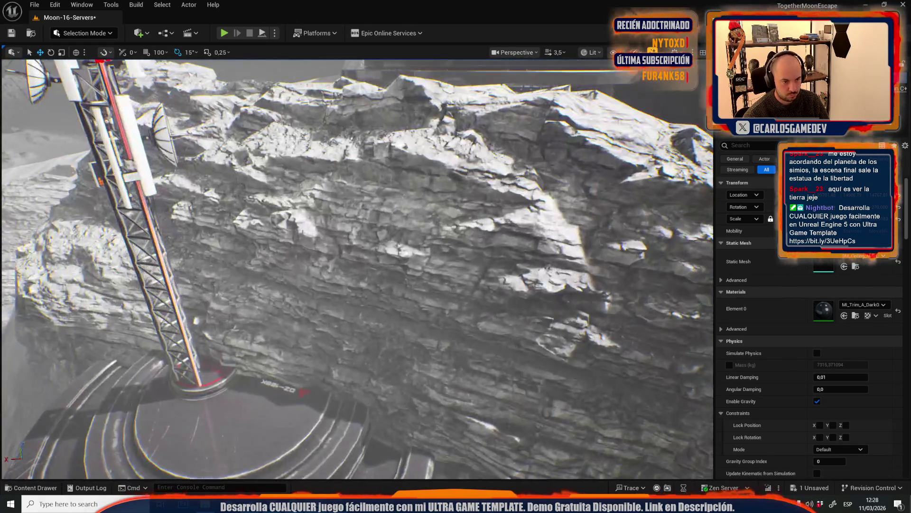
Reselect the yellow truss tower via undo/redo and nudge it slightly left against the cliff
mouse_move(302, 160)
mouse_down()
mouse_move(351, 266)
mouse_move(365, 268)
mouse_up()
key(e)
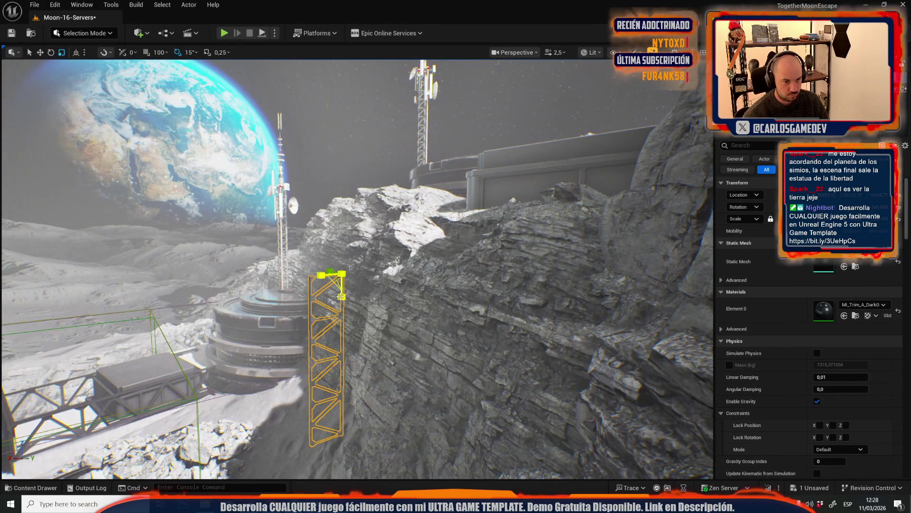
key(ctrl+z)
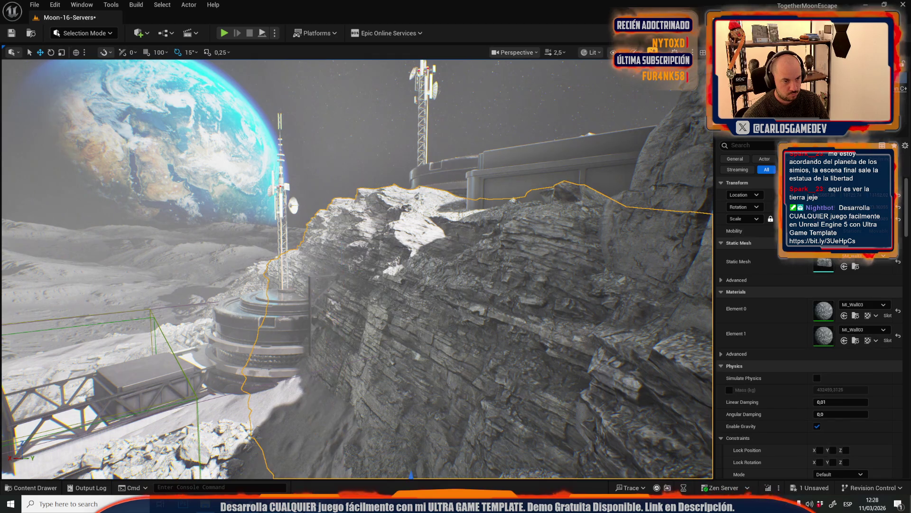
key(ctrl+y)
mouse_move(355, 275)
mouse_down()
mouse_move(334, 275)
mouse_move(336, 170)
mouse_up()
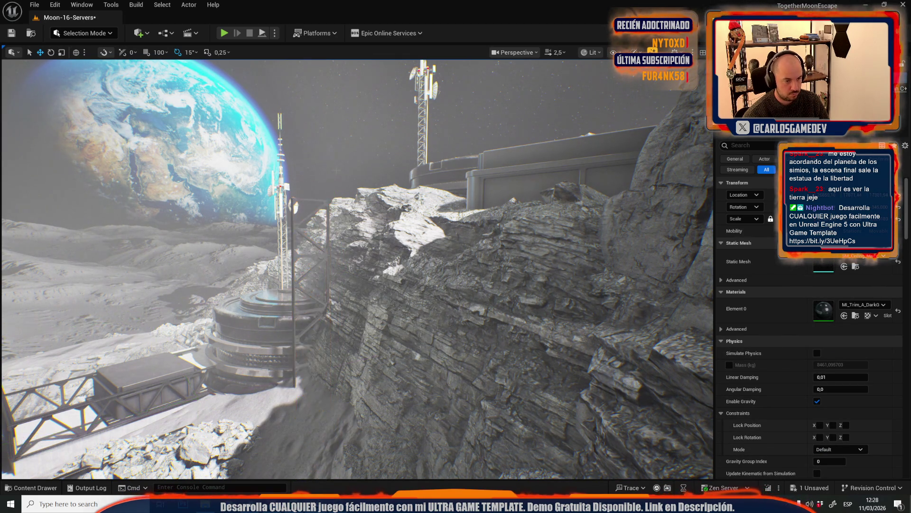
scroll(357, 269, down, 3)
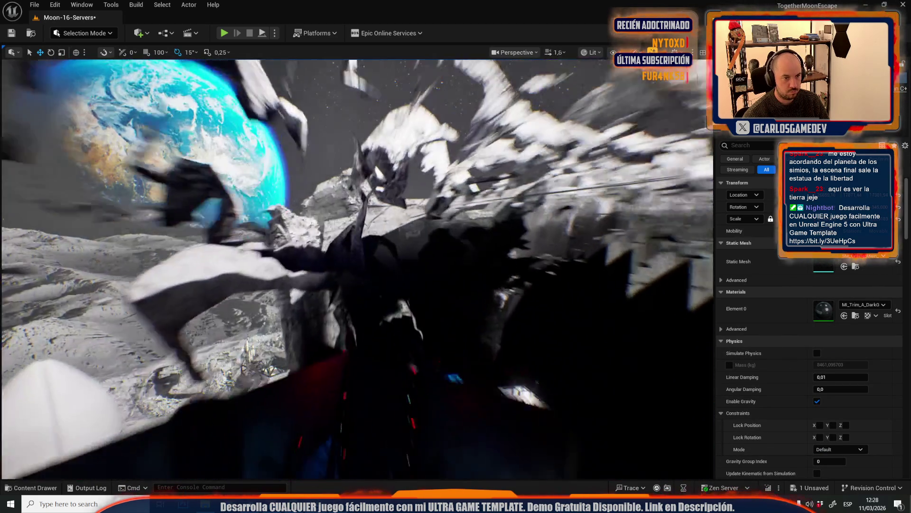
scroll(357, 270, down, 2)
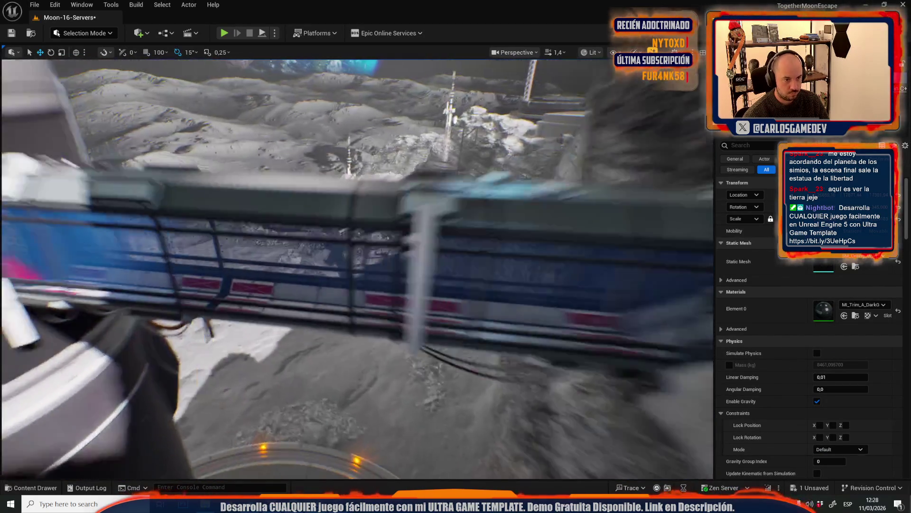
scroll(357, 269, up, 1)
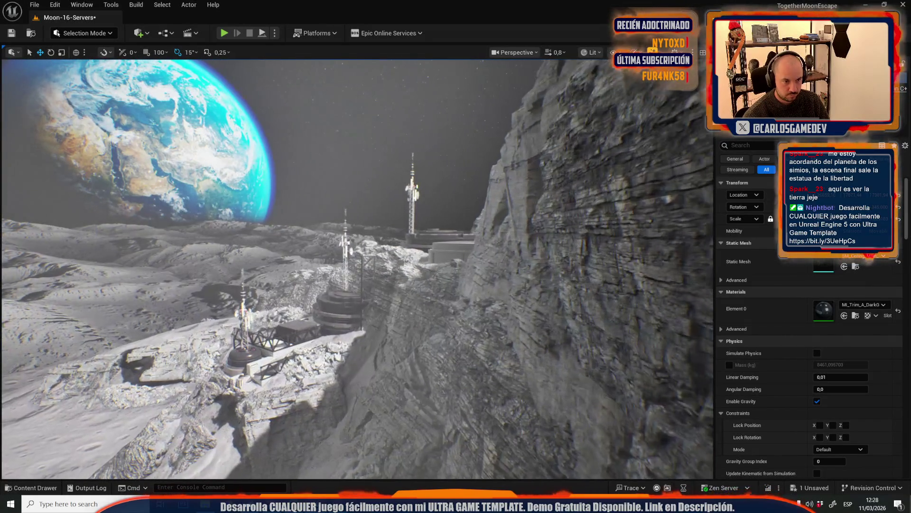
click(361, 254)
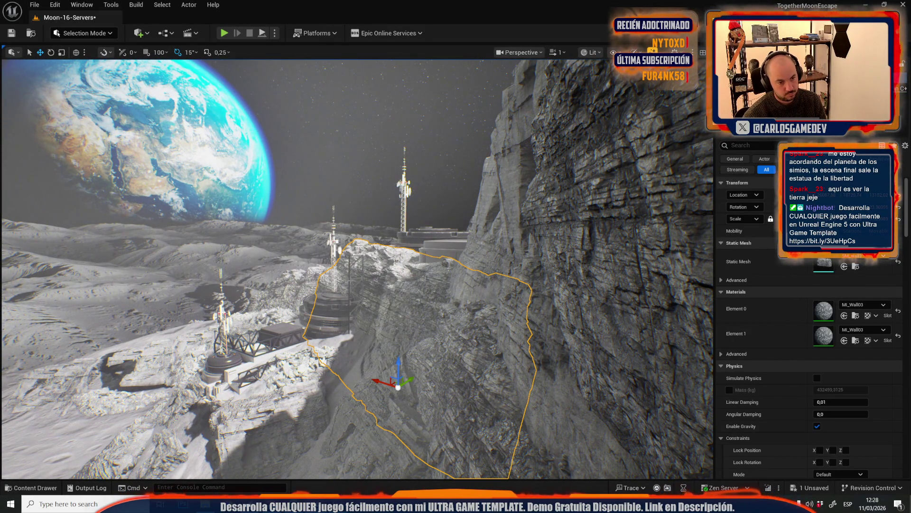
Select the yellow scaffold tower and lower it into the rock, undoing a failed tilt
click(356, 295)
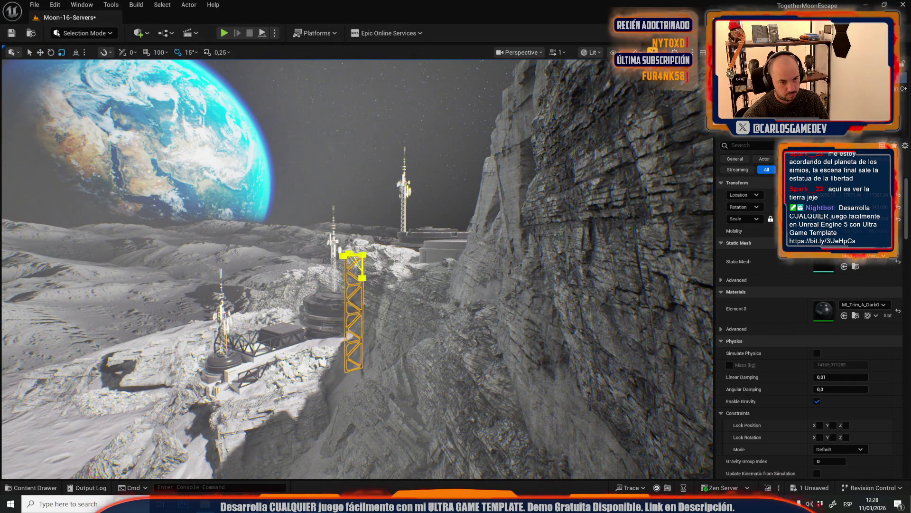
key(f)
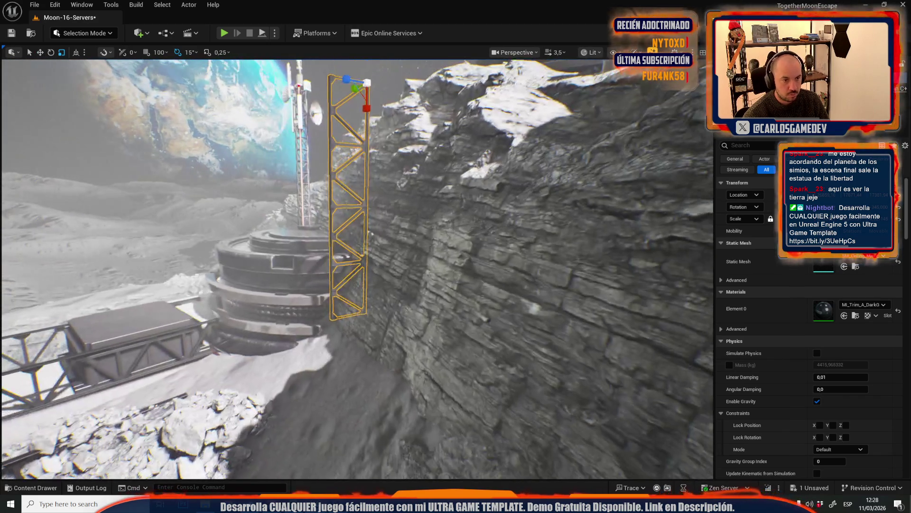
key(w)
drag(368, 67, 365, 111)
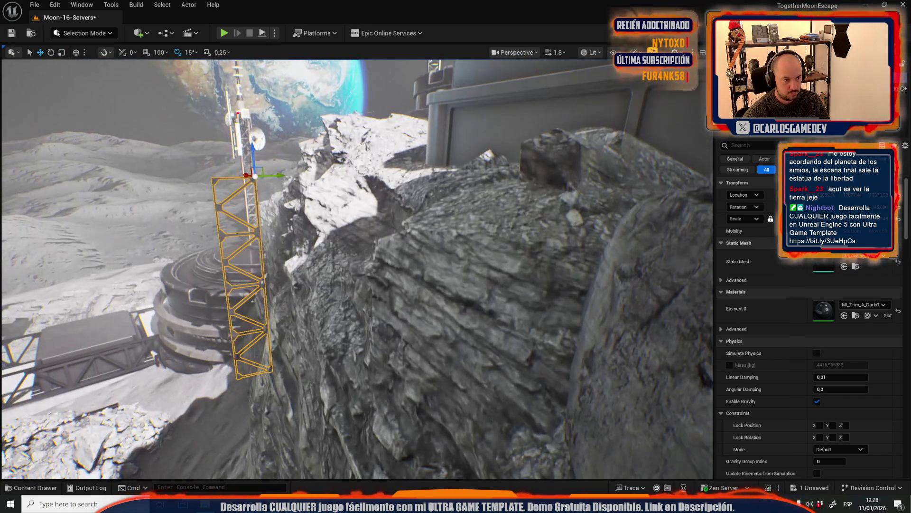
key(e)
drag(223, 157, 216, 183)
key(r)
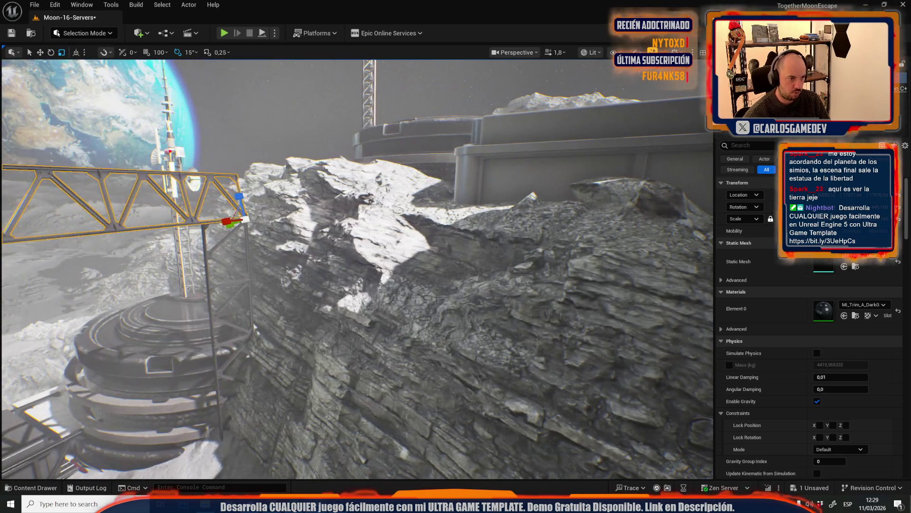
key(ctrl+z)
key(w)
Switch to Local coordinate space and rotate the scaffold 90° to lie horizontally
click(76, 52)
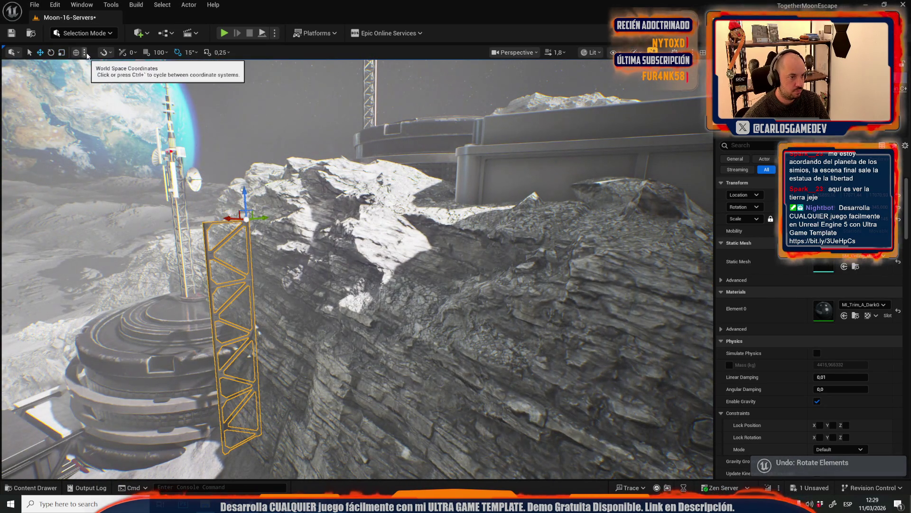
key(e)
click(76, 52)
mouse_move(221, 188)
mouse_down()
mouse_move(204, 222)
mouse_move(360, 222)
mouse_up()
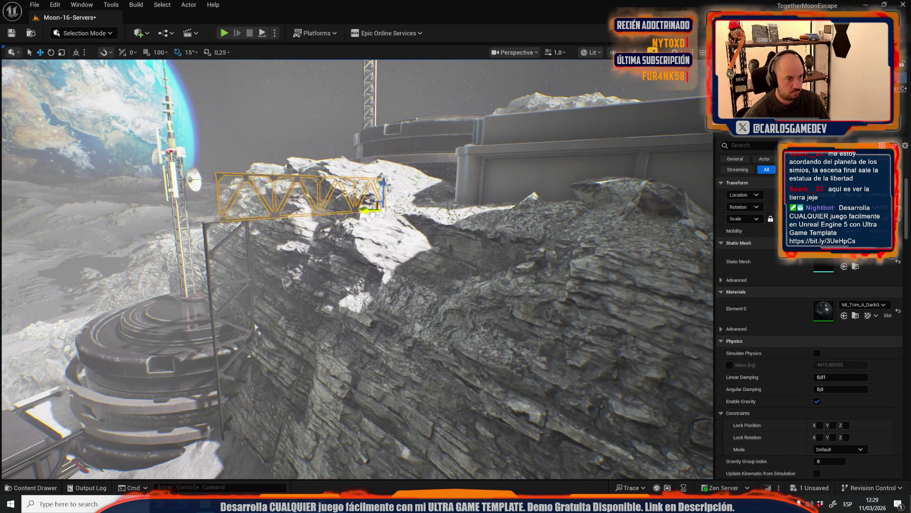
Select the horizontal truss together with the vertical truss and shift both slightly sideways
key(f)
scroll(357, 269, down, 2)
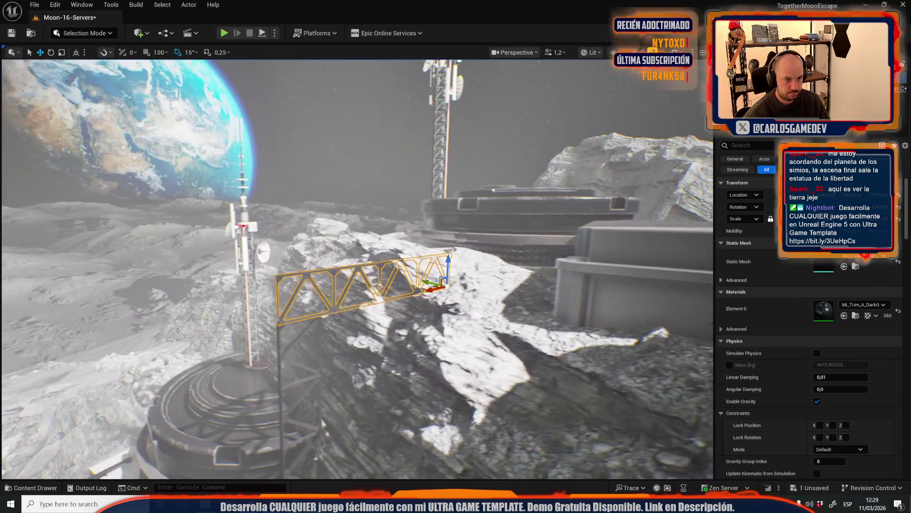
drag(357, 269, 318, 265)
mouse_move(388, 295)
mouse_down()
mouse_move(284, 295)
mouse_move(299, 247)
mouse_up()
ctrl+click(282, 298)
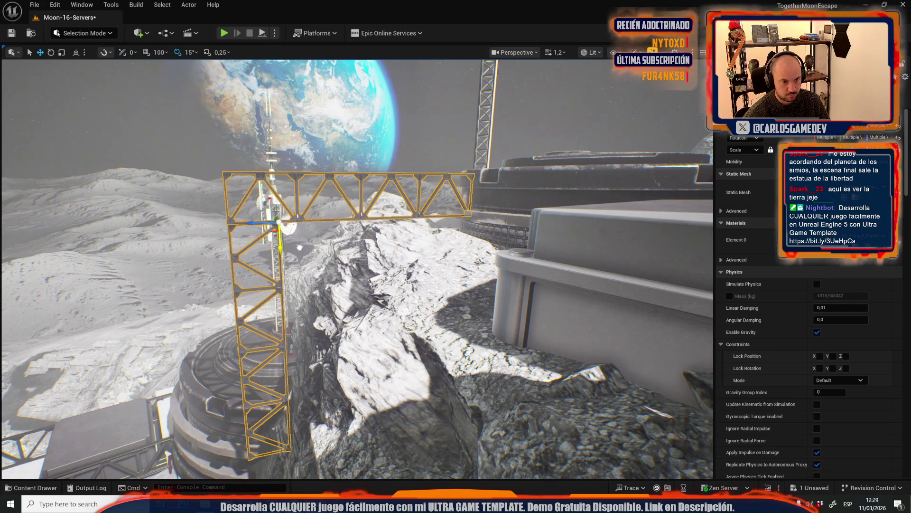
mouse_move(261, 221)
mouse_down()
mouse_move(292, 229)
mouse_move(332, 180)
mouse_move(327, 187)
mouse_up()
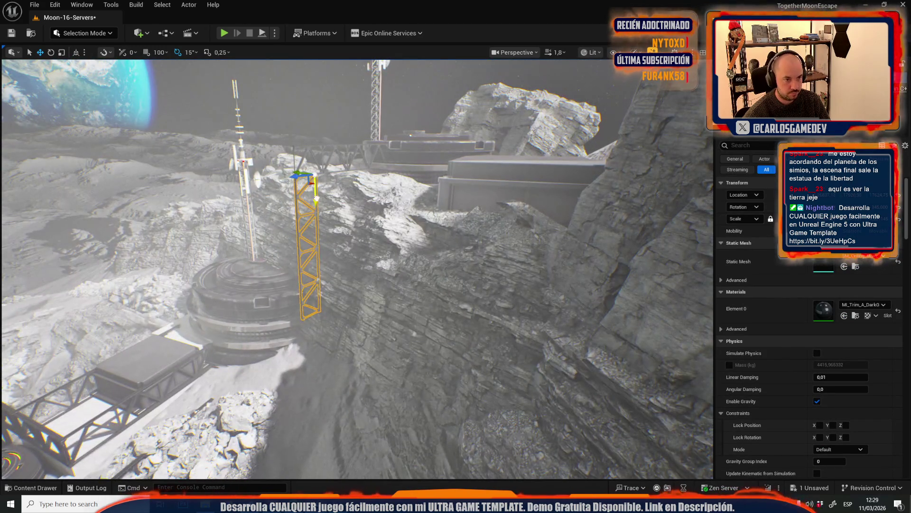
drag(322, 309, 383, 297)
drag(385, 254, 379, 225)
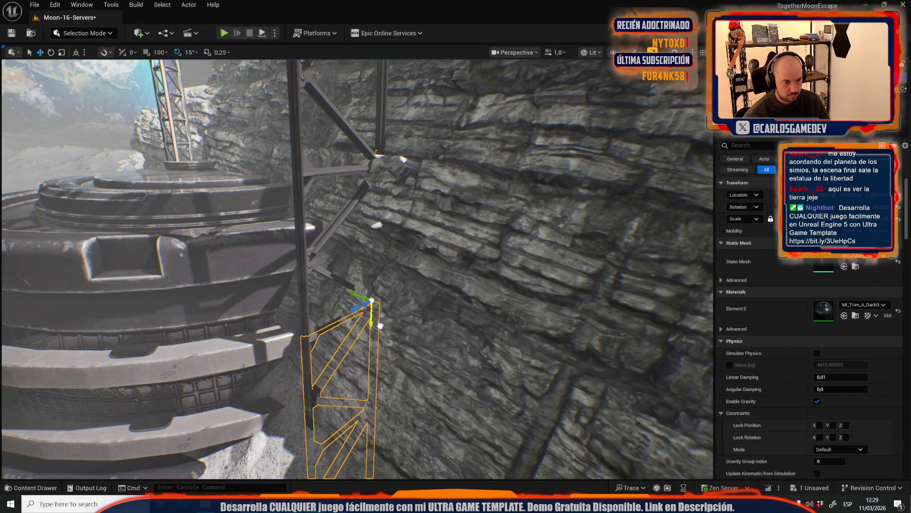
scroll(308, 315, up, 2)
drag(308, 316, 308, 312)
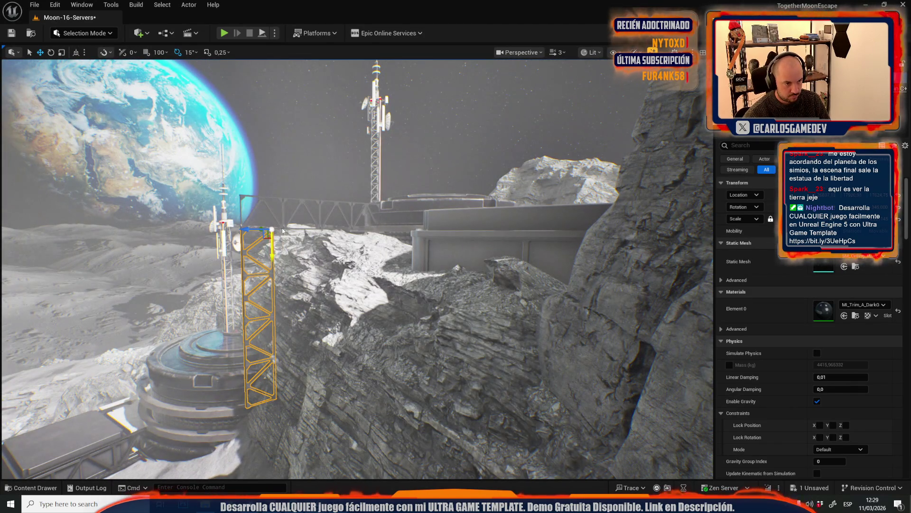
ctrl+click(283, 231)
drag(283, 231, 285, 223)
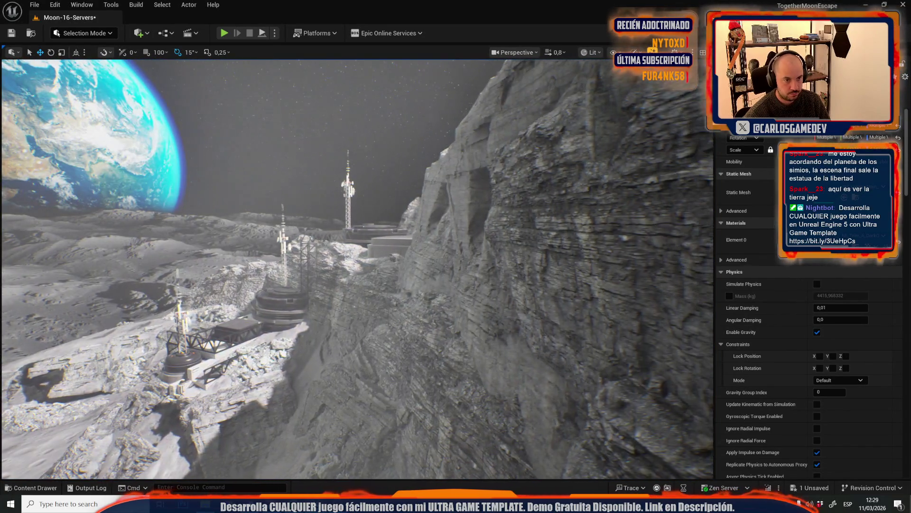
scroll(357, 268, up, 1)
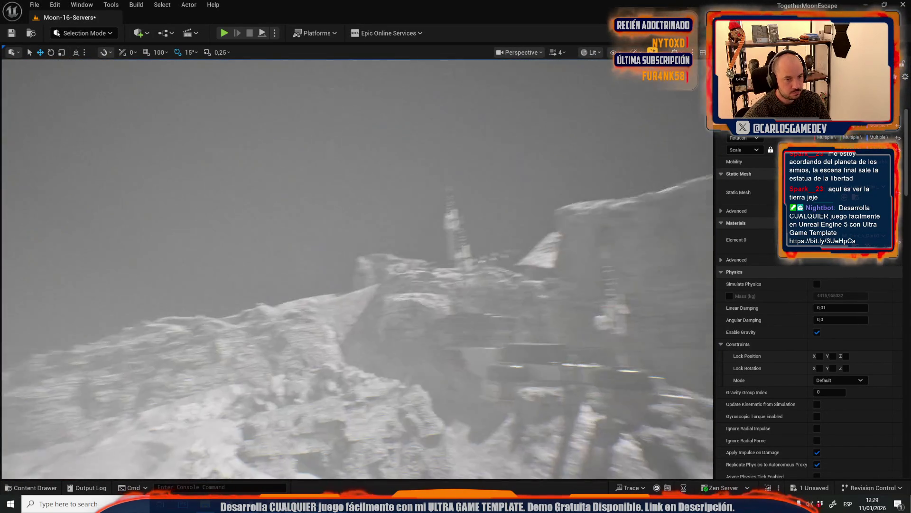
scroll(357, 269, down, 3)
key(w)
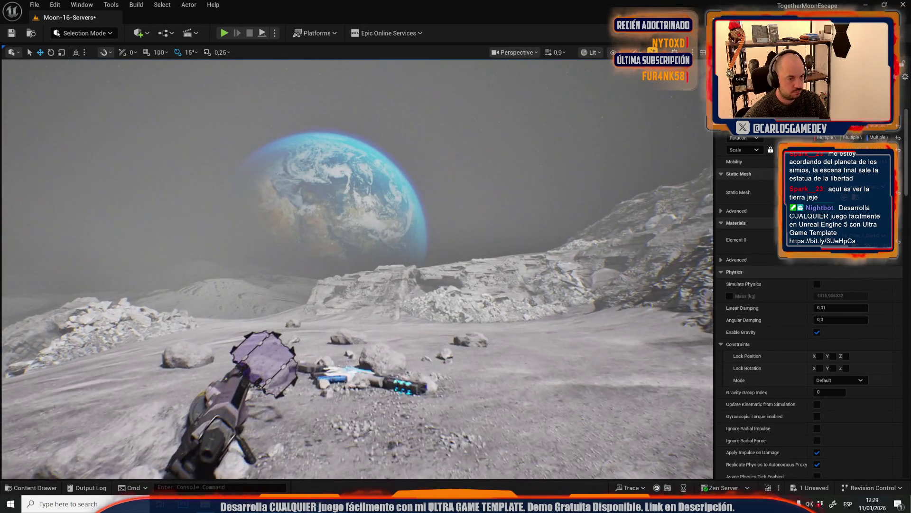
scroll(349, 316, up, 2)
key(w)
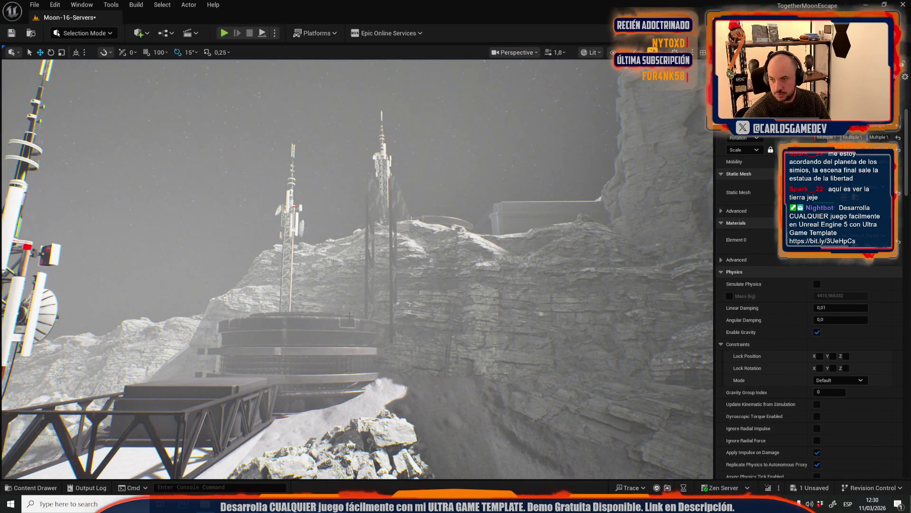
key(w)
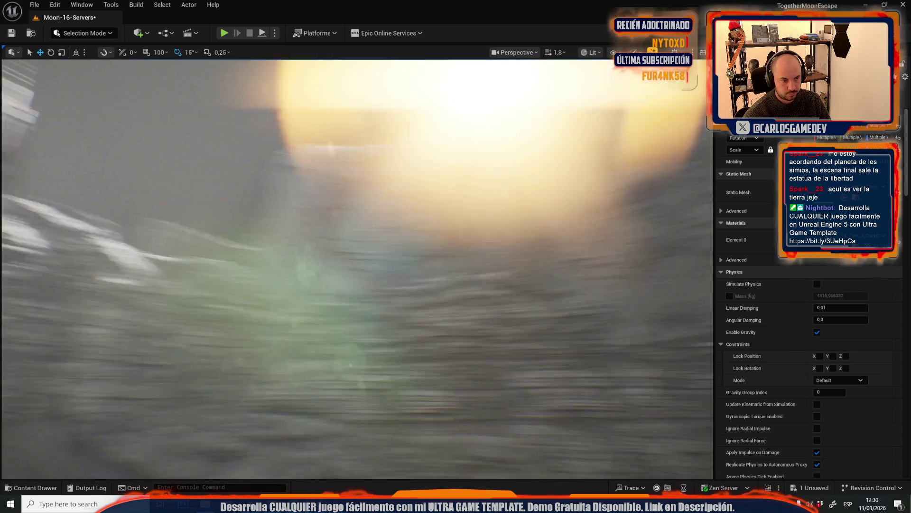
scroll(357, 269, down, 2)
key(s)
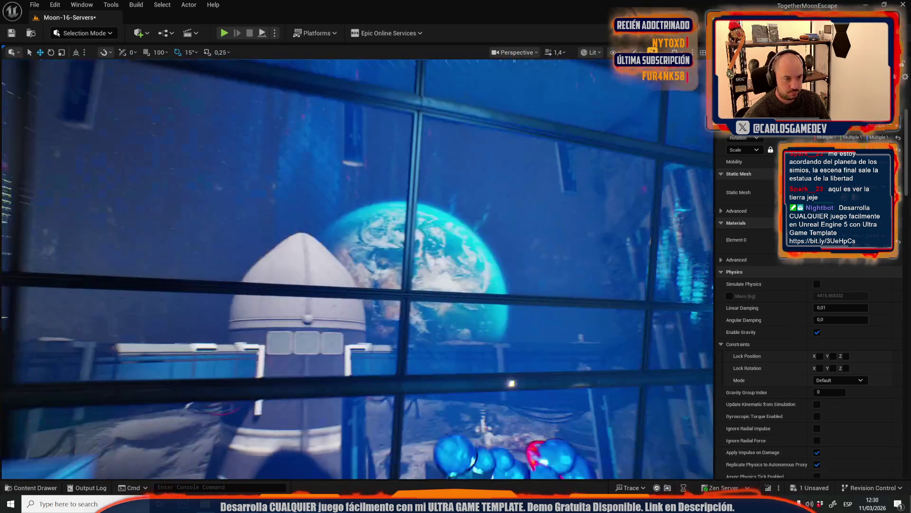
scroll(358, 268, down, 1)
key(a)
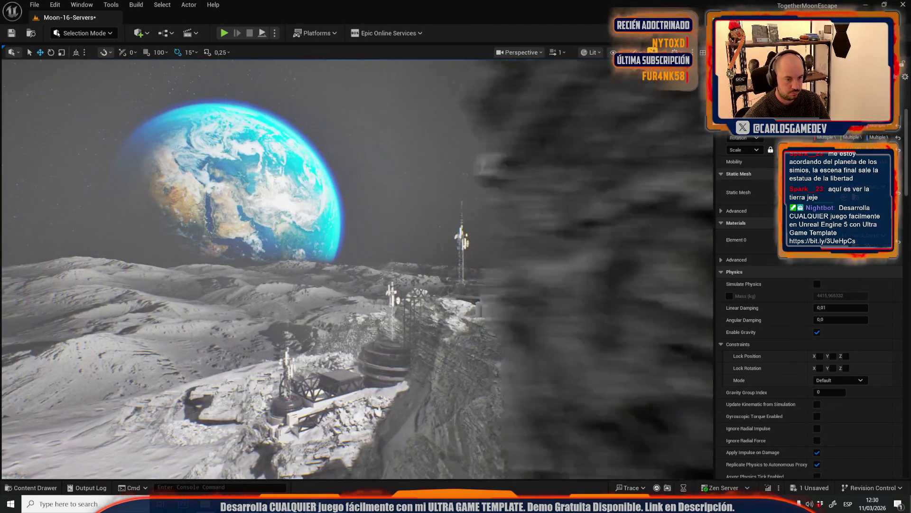
key(w)
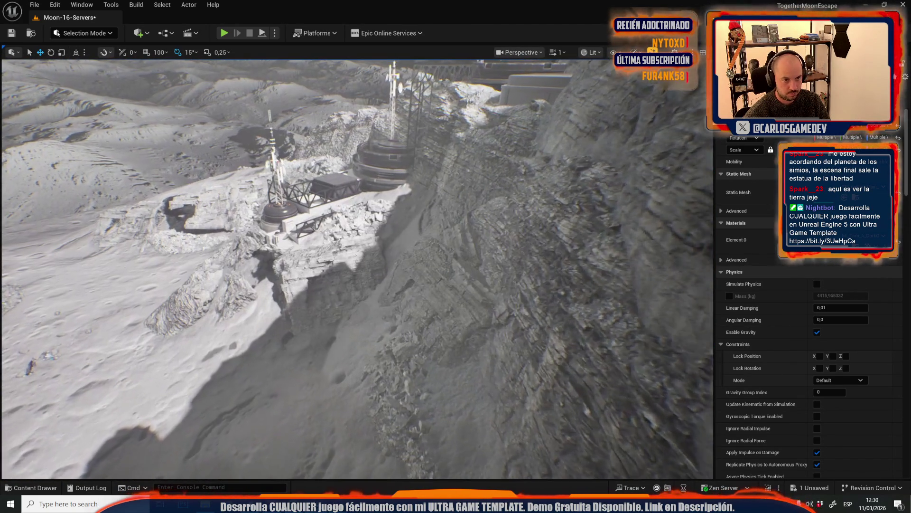
scroll(358, 268, up, 2)
key(s)
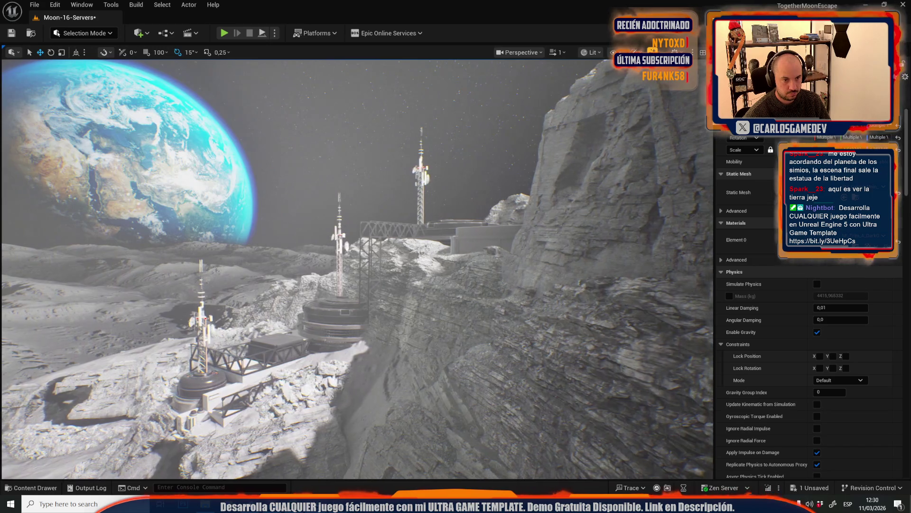
key(w)
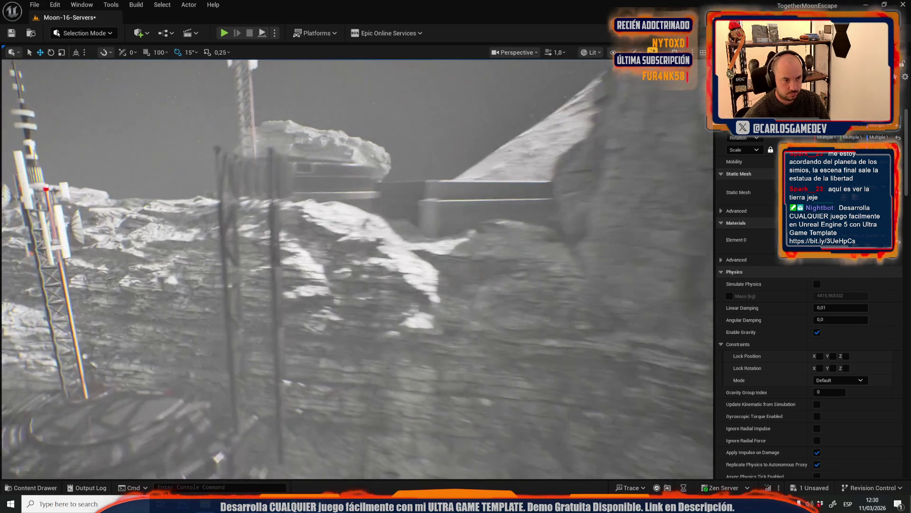
key(w)
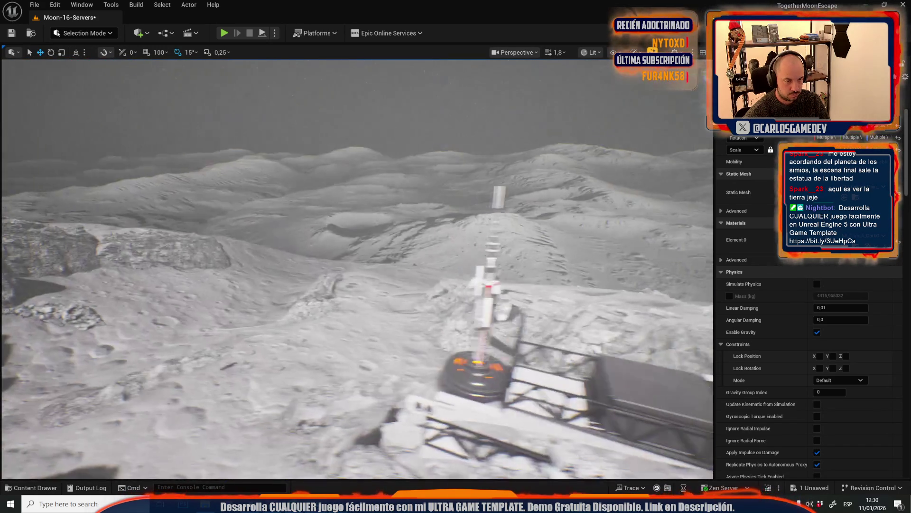
key(s)
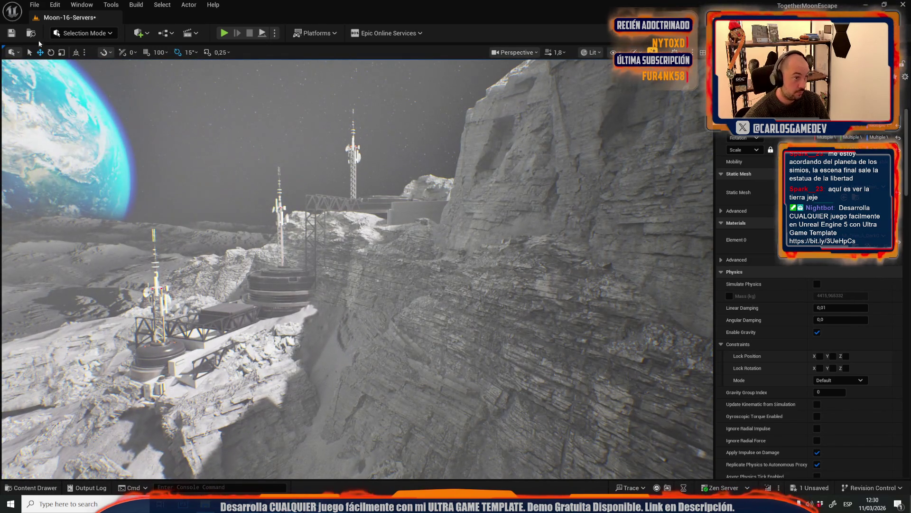
Pick Moon-03-Exterior under Recent Levels and choose Save Selected to keep Moon-16-Servers' changes
click(34, 5)
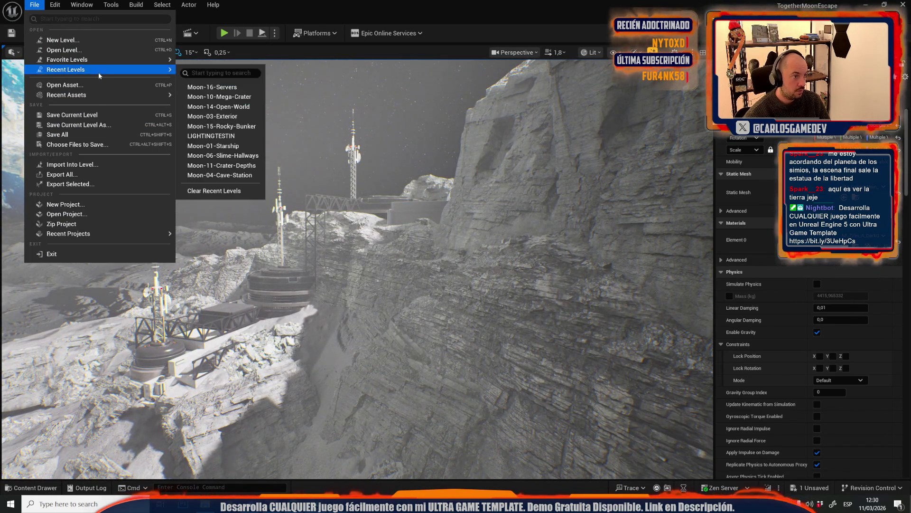
mouse_move(118, 72)
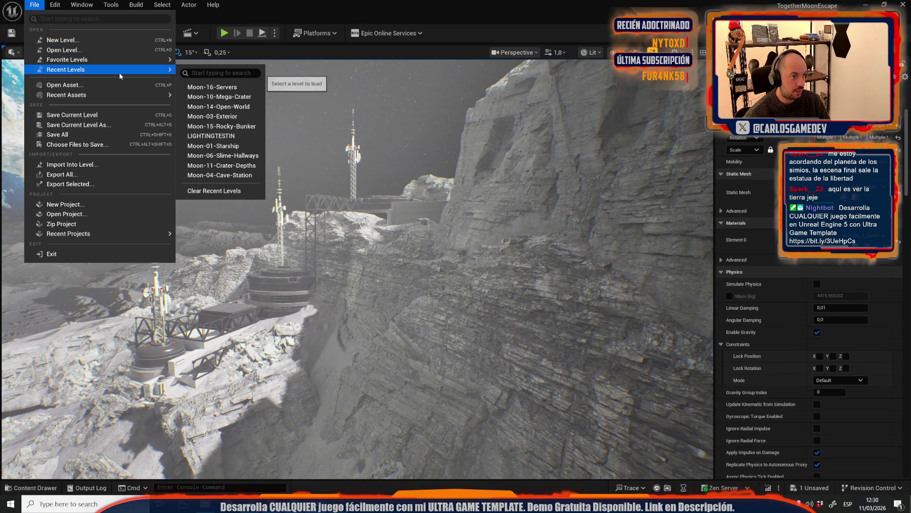
click(237, 127)
click(477, 351)
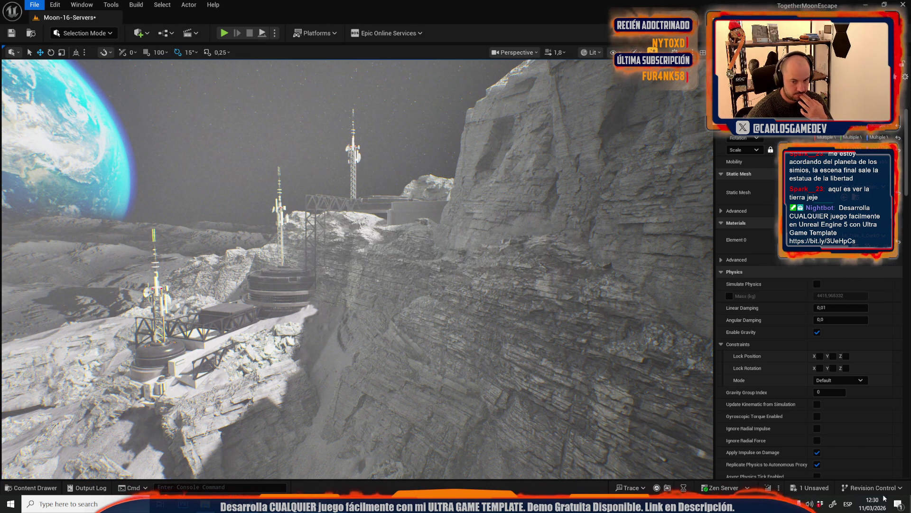
click(879, 510)
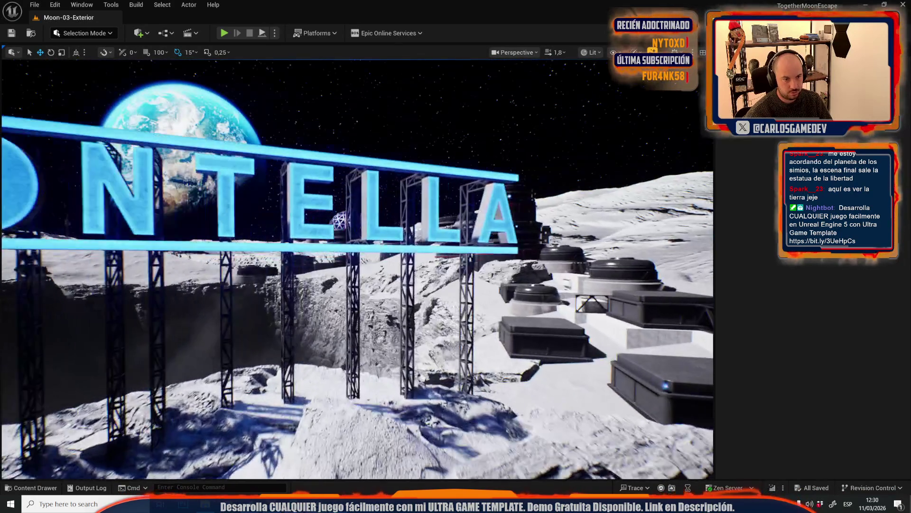
Show the grid, select the tower's Niagara lights, and fly the view around the base
scroll(309, 256, up, 2)
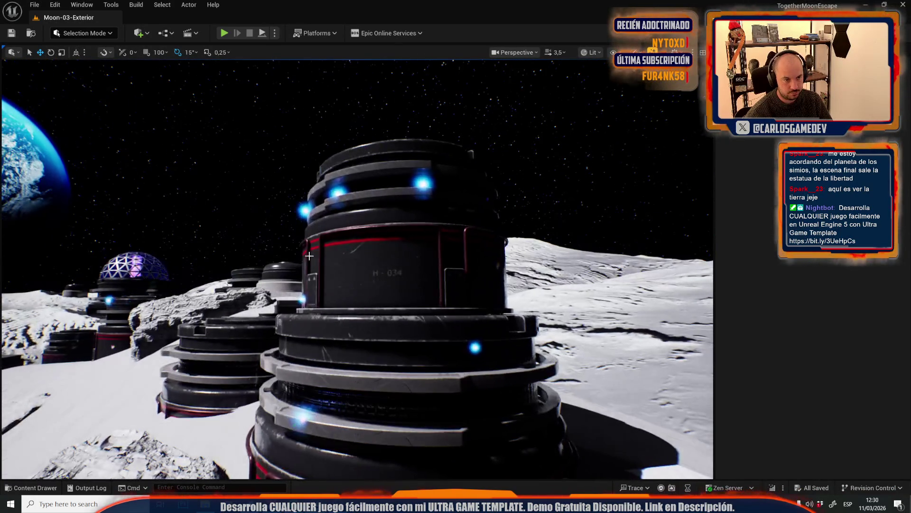
key(g)
click(337, 189)
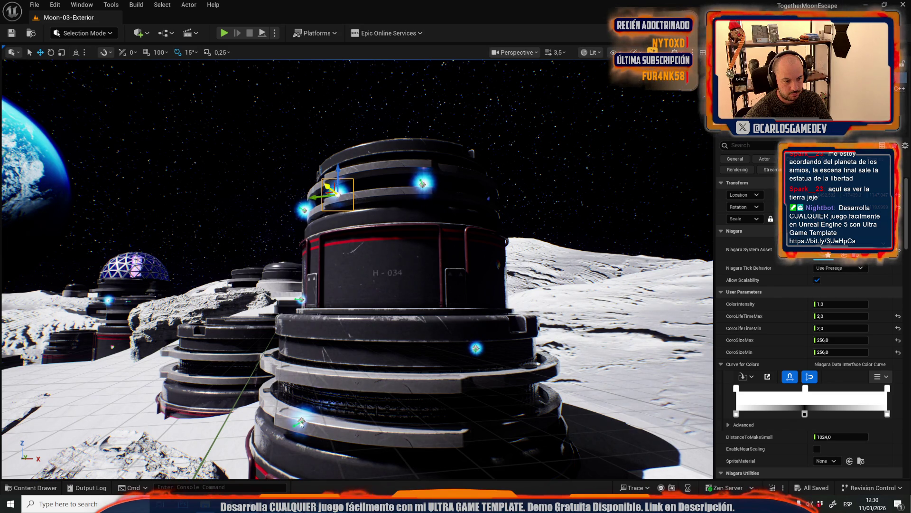
click(300, 421)
mouse_move(293, 415)
mouse_down()
mouse_move(265, 370)
mouse_move(280, 346)
mouse_move(276, 327)
mouse_up()
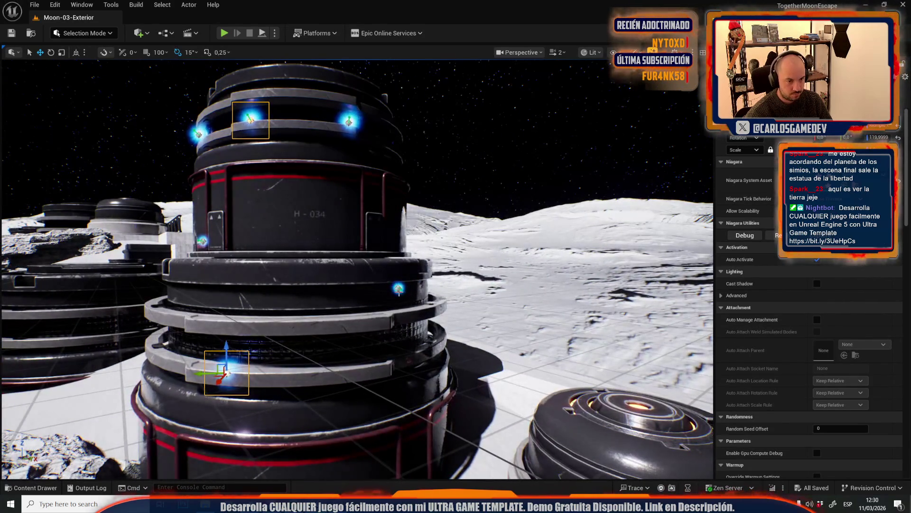
click(396, 288)
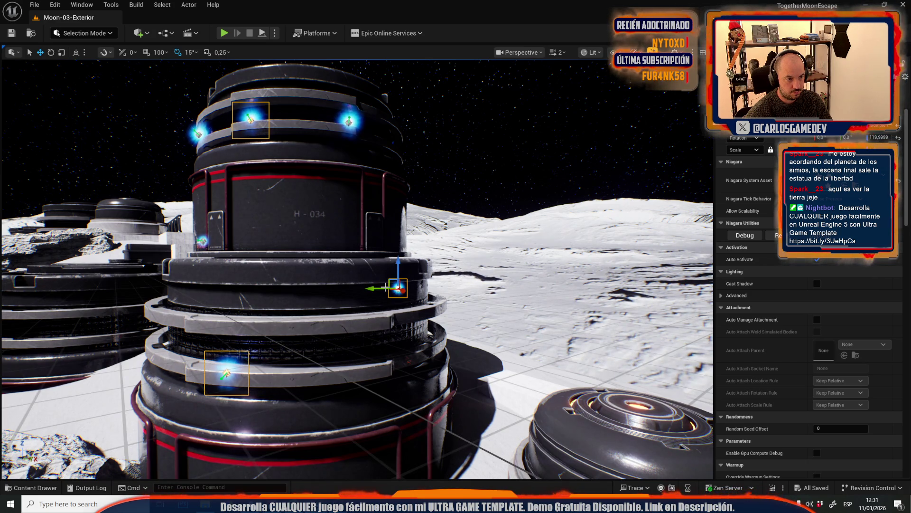
drag(386, 288, 304, 280)
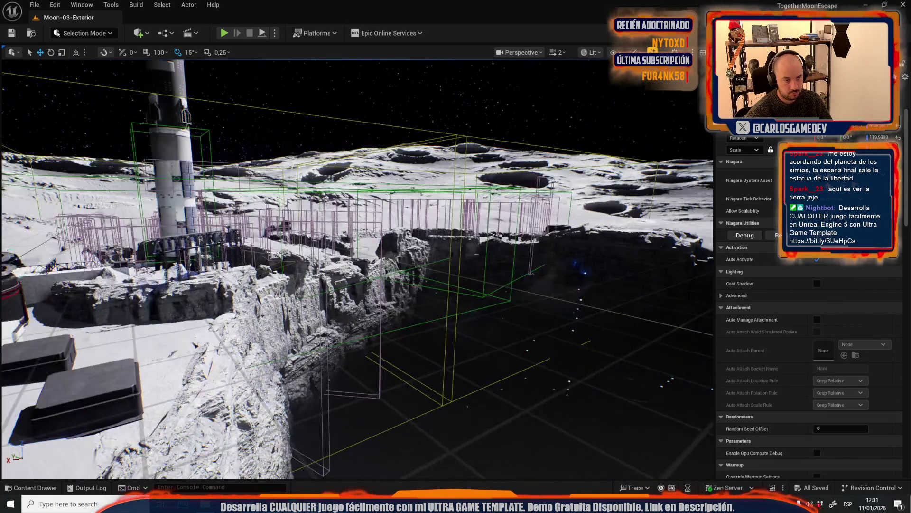
scroll(357, 269, up, 1)
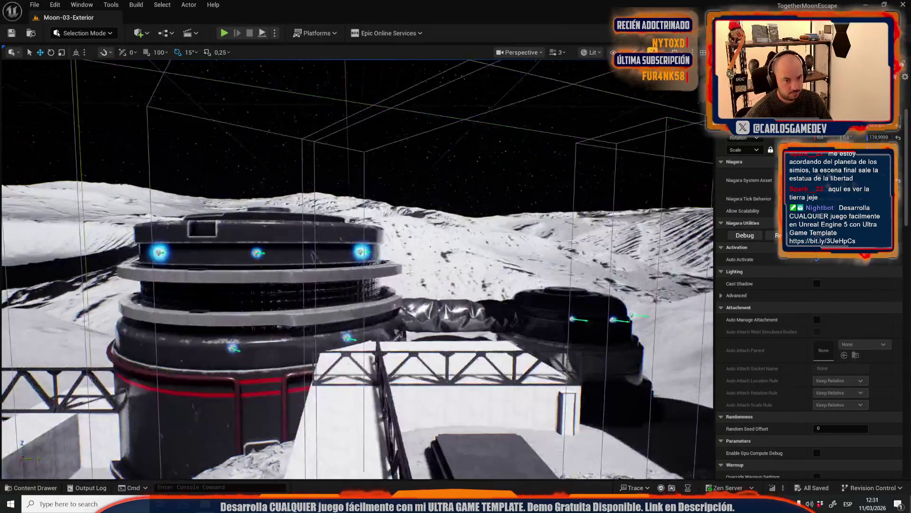
mouse_move(341, 251)
mouse_down()
mouse_move(341, 242)
mouse_move(341, 251)
mouse_up()
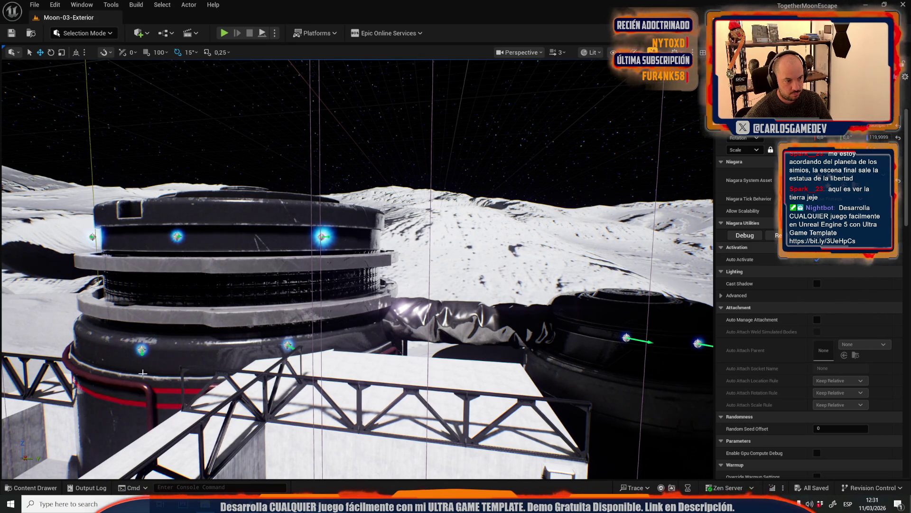
Reopen Moon-16-Servers from File > Recent Levels and select a glowing light near the tower
click(35, 5)
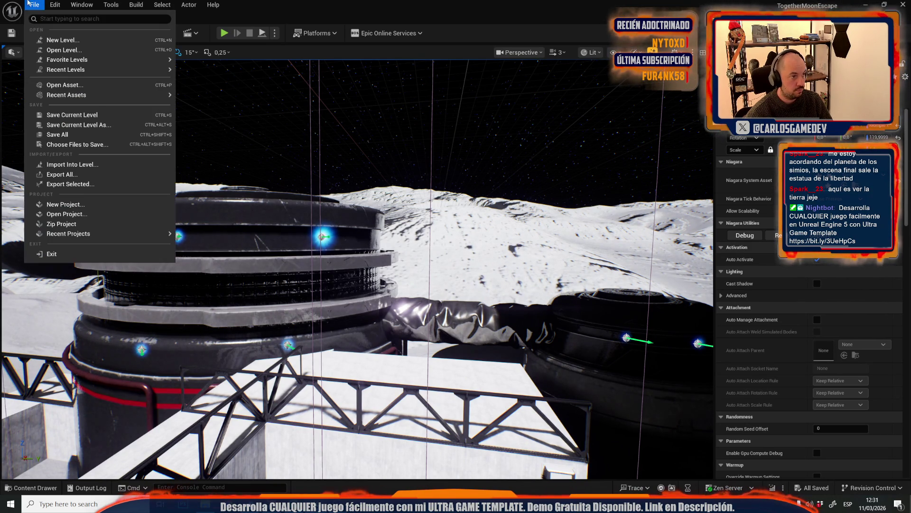
mouse_move(162, 72)
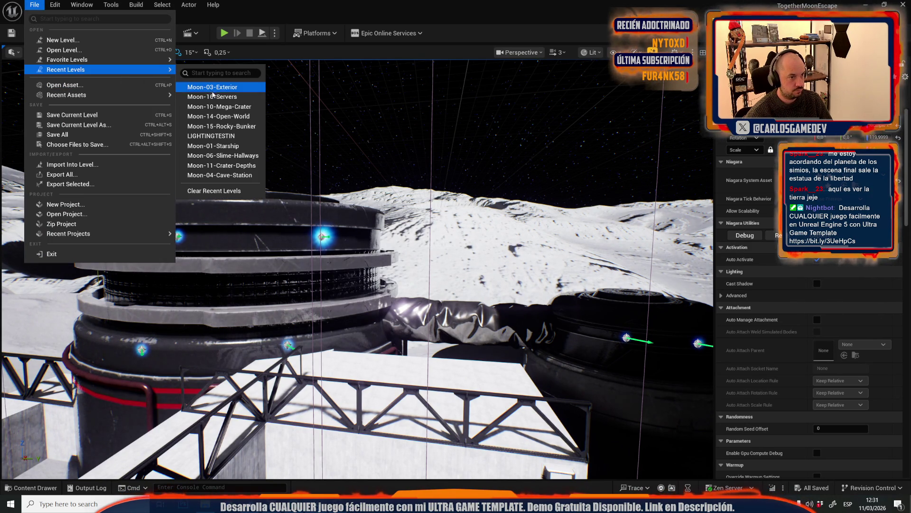
click(214, 93)
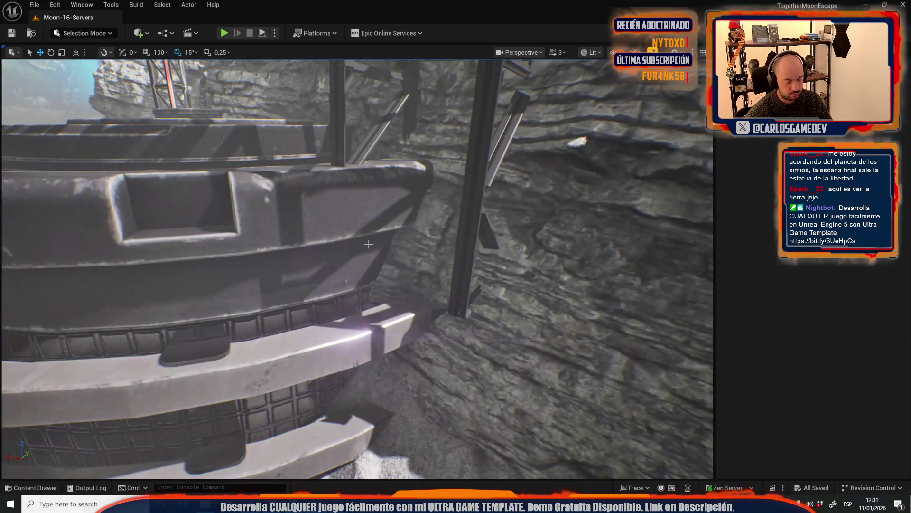
click(259, 221)
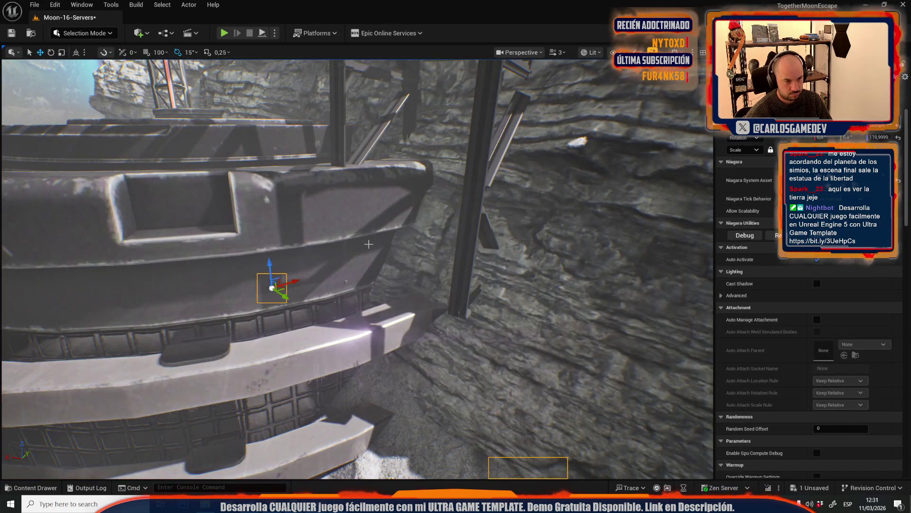
Frame a blue Niagara light on the scaffold and drag it up its Z axis, higher up the tower
key(f)
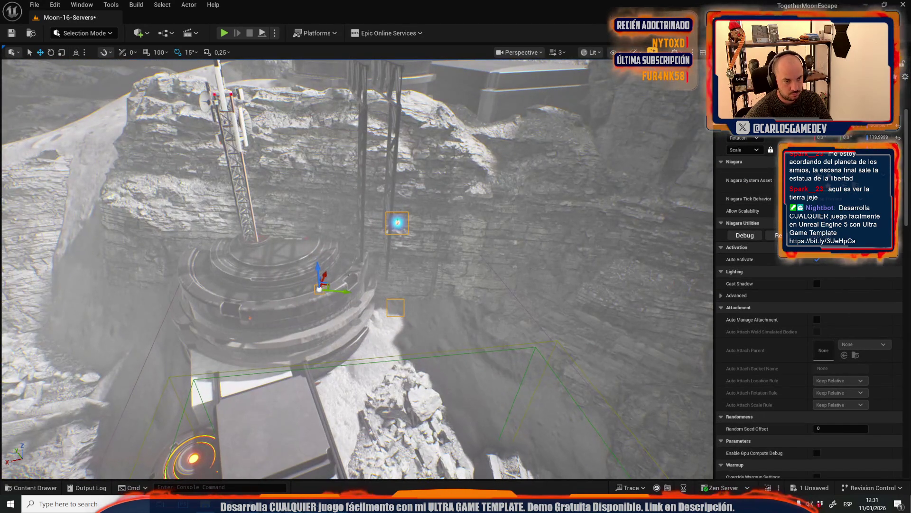
scroll(327, 281, down, 3)
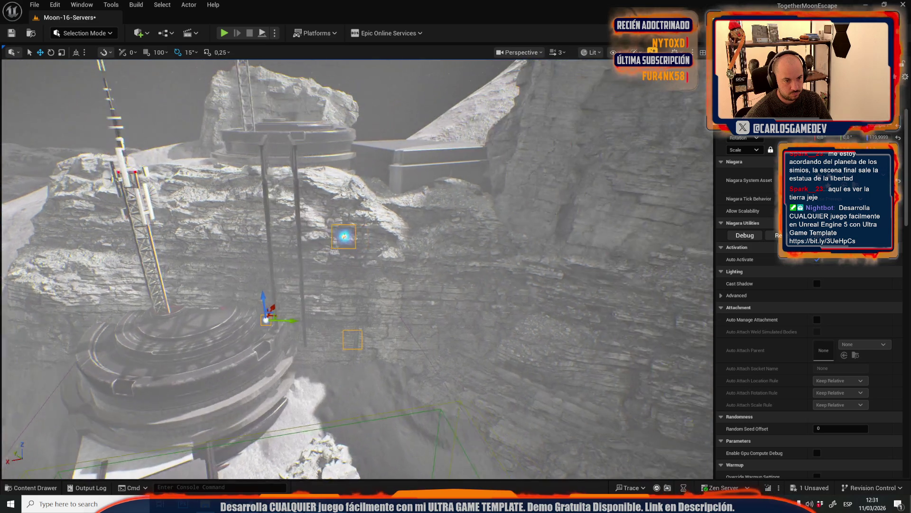
key(f)
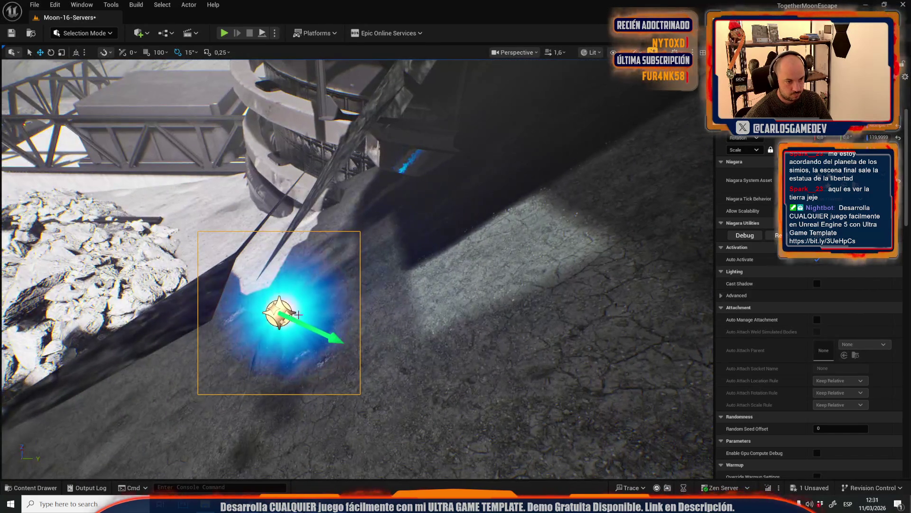
mouse_move(282, 308)
mouse_down()
mouse_move(437, 260)
mouse_move(398, 303)
mouse_move(346, 260)
mouse_move(346, 290)
mouse_up()
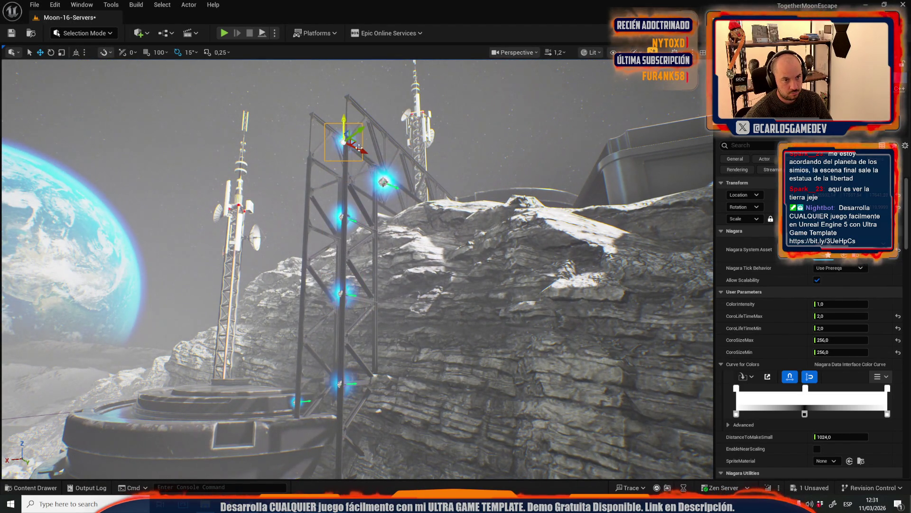
mouse_move(320, 370)
mouse_down()
mouse_move(318, 305)
mouse_move(337, 367)
mouse_up()
click(446, 298)
click(449, 291)
drag(449, 290, 449, 222)
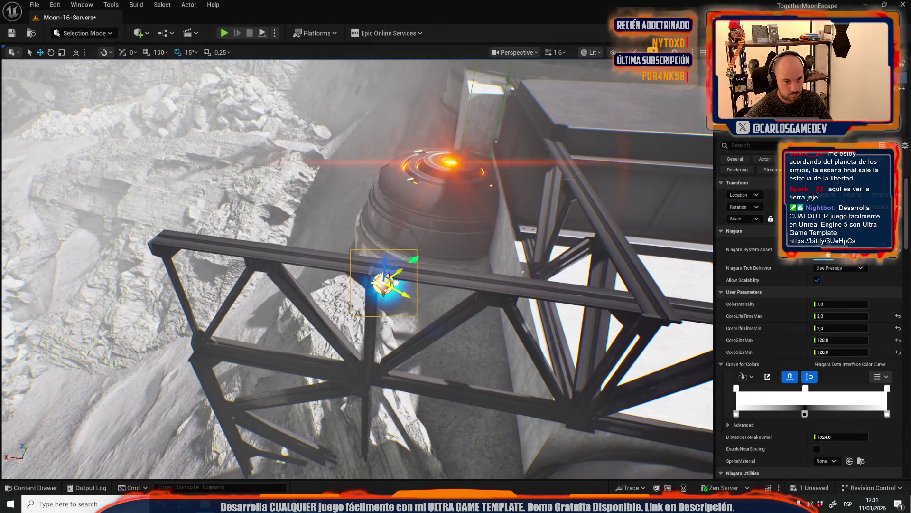
scroll(357, 268, up, 1)
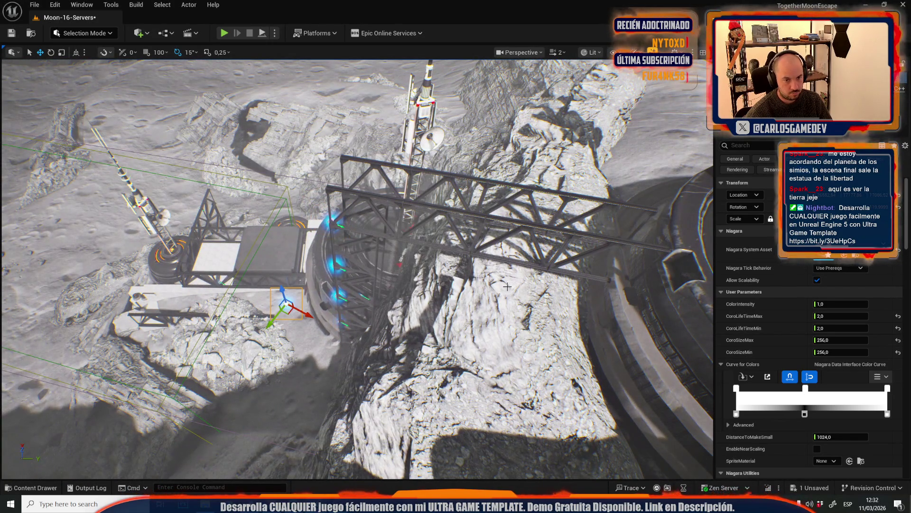
key(Escape)
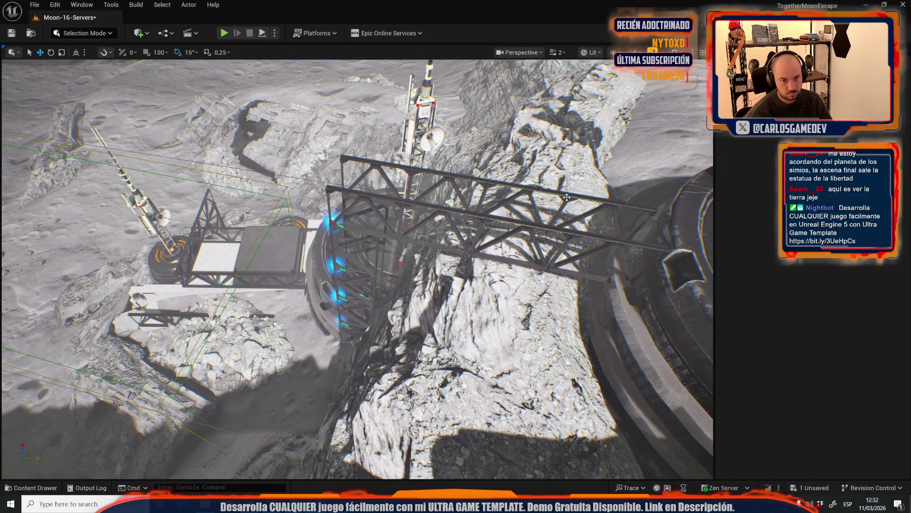
click(566, 197)
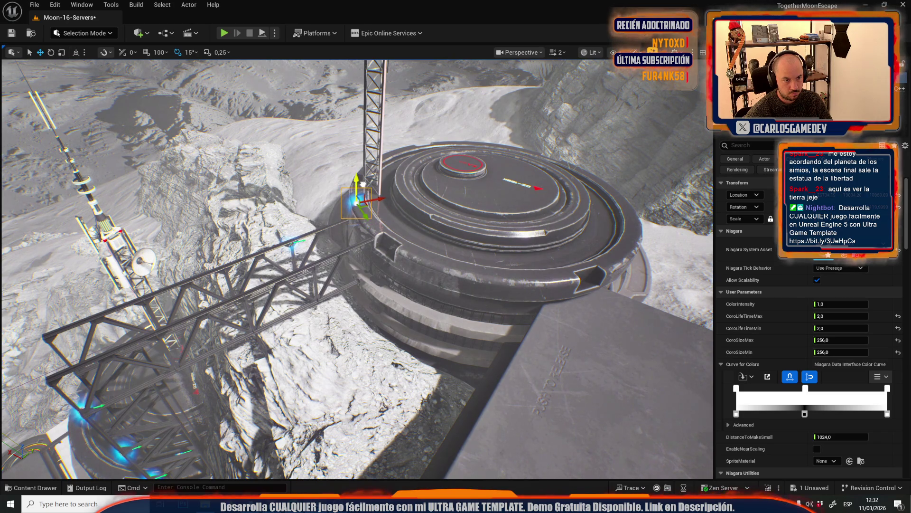
scroll(414, 266, down, 2)
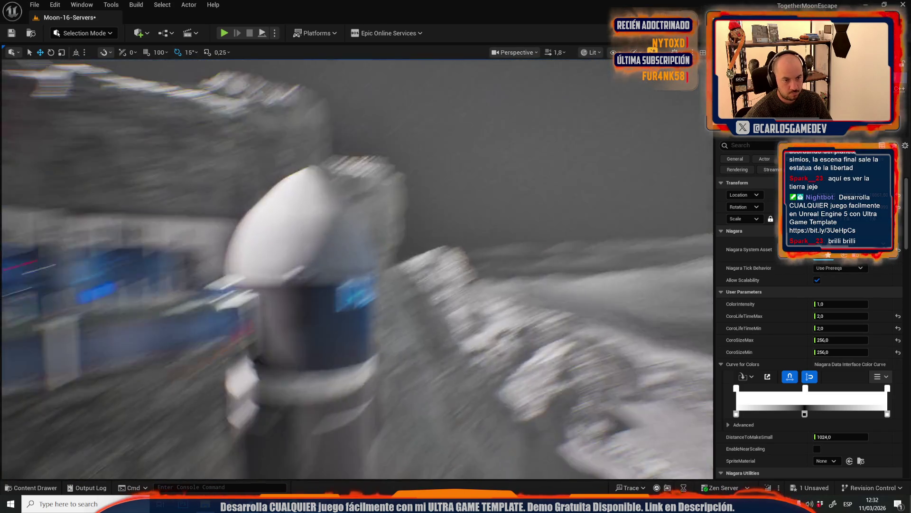
scroll(413, 266, down, 2)
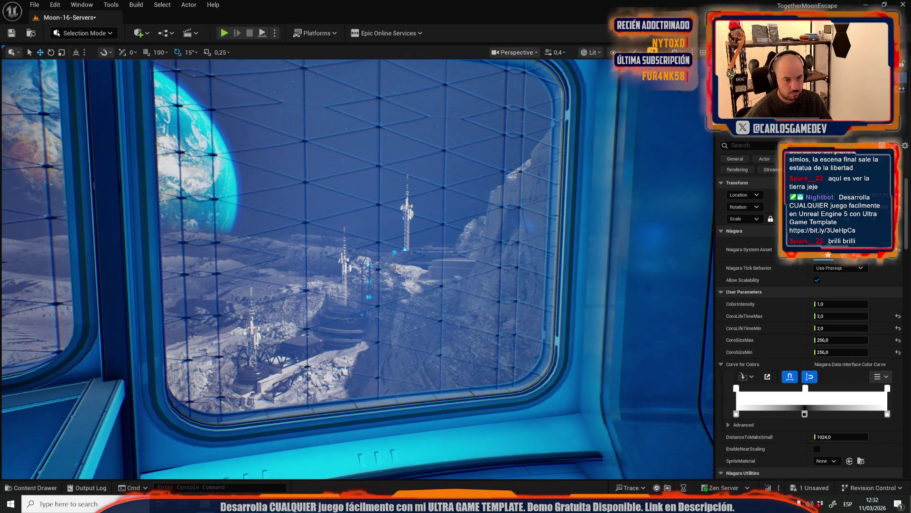
key(w)
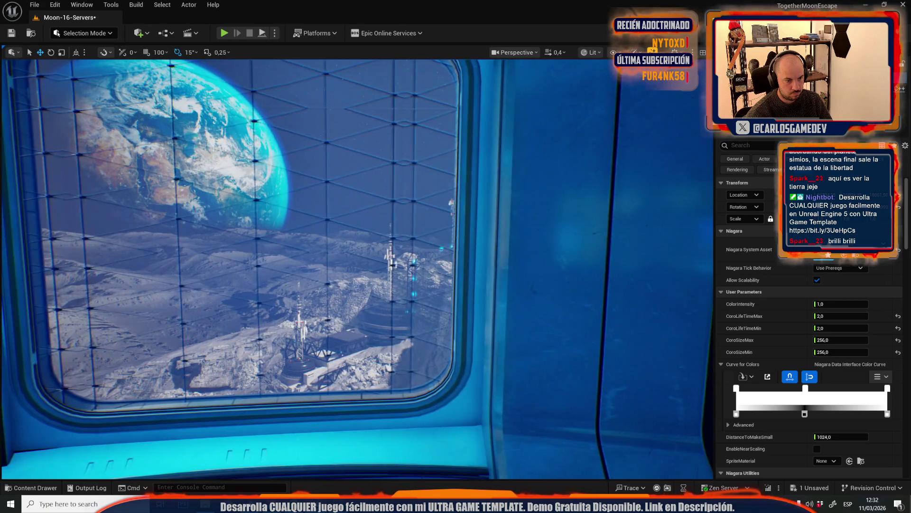
scroll(413, 266, up, 2)
key(w)
scroll(461, 316, up, 3)
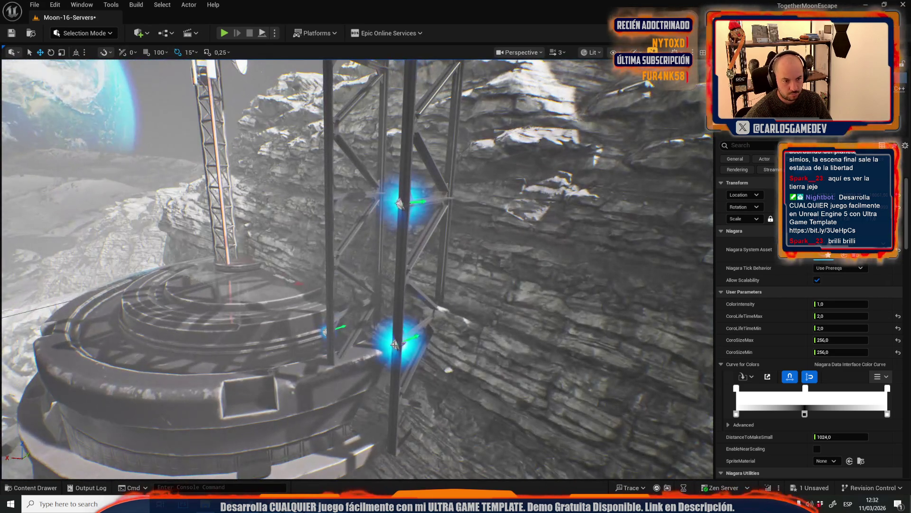
Set the lower blue light's CoroSizeMax and CoroSizeMin to 64, then change both to 128
click(396, 343)
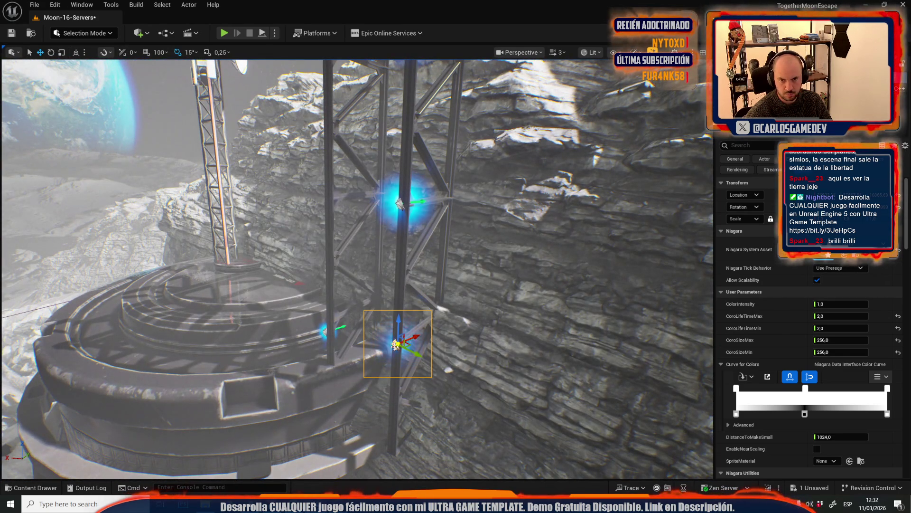
click(835, 340)
text(64)
click(826, 353)
text(64)
key(Return)
scroll(571, 304, down, 2)
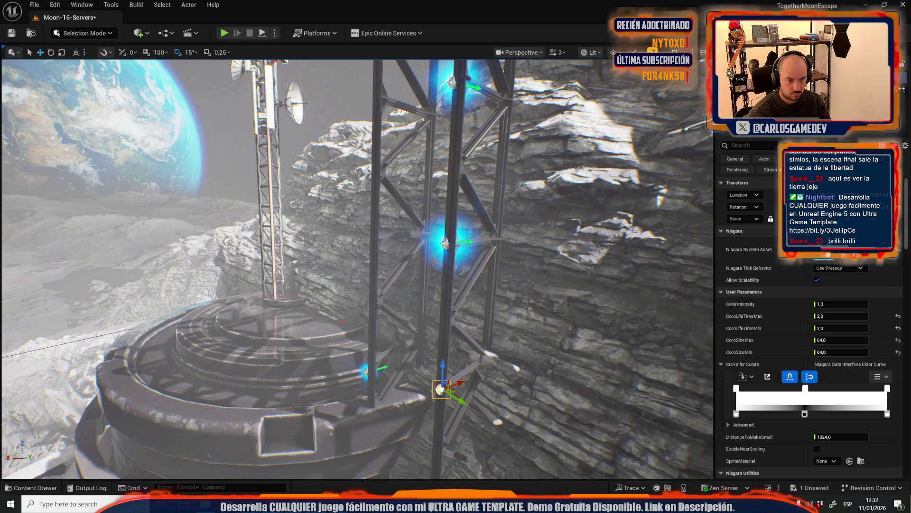
click(835, 340)
text(128)
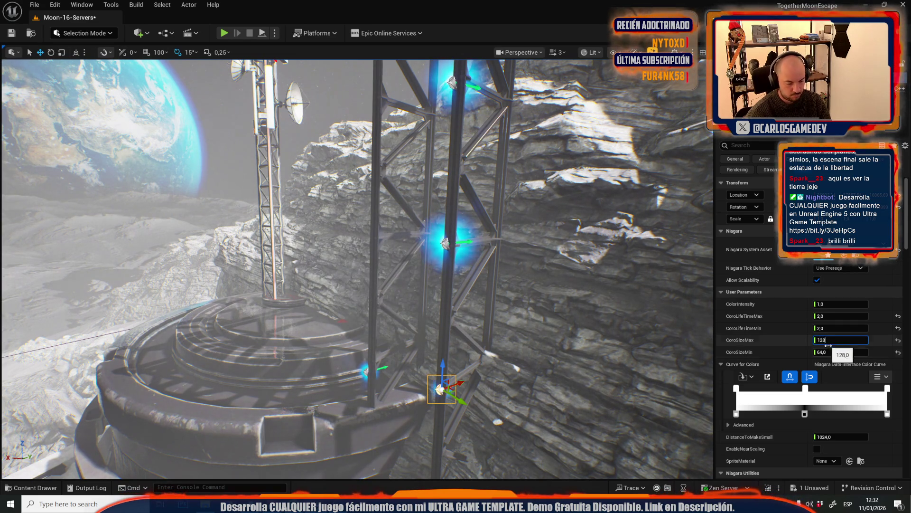
click(831, 352)
text(128)
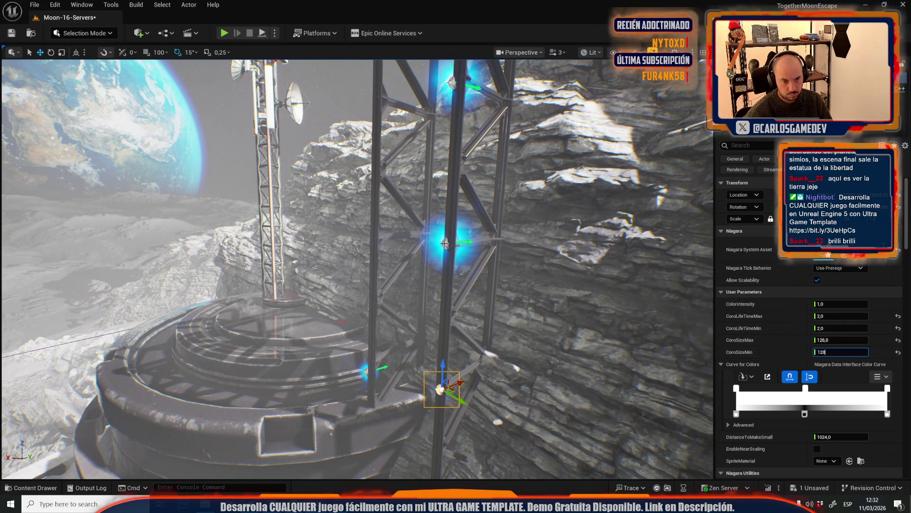
Set the middle light's CoroSizeMin to 128, and the upper light's CoroSizeMax and CoroSizeMin to 128
click(445, 243)
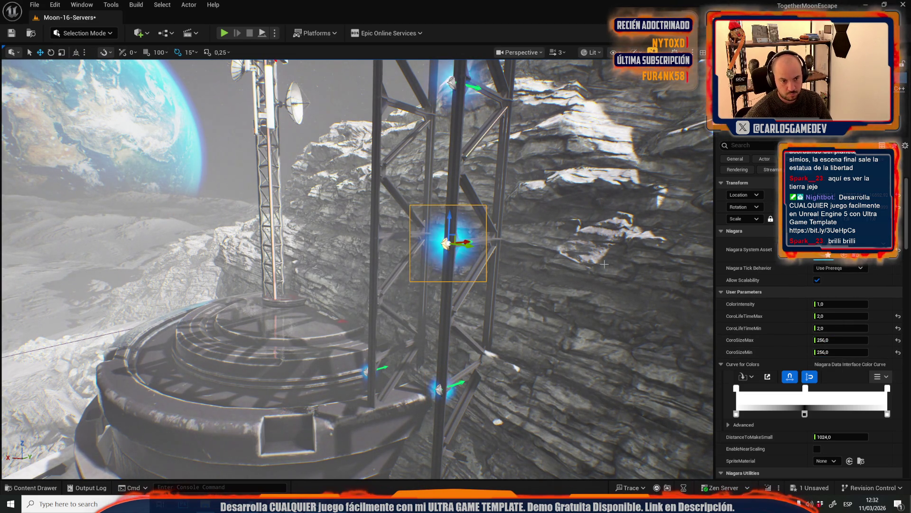
click(832, 351)
text(128)
key(Return)
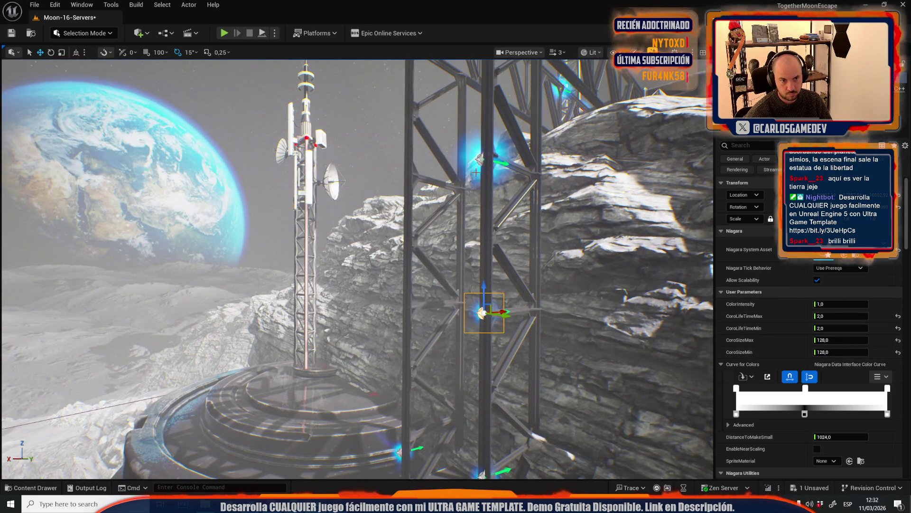
click(481, 159)
click(828, 340)
text(128)
click(823, 352)
text(128)
key(Return)
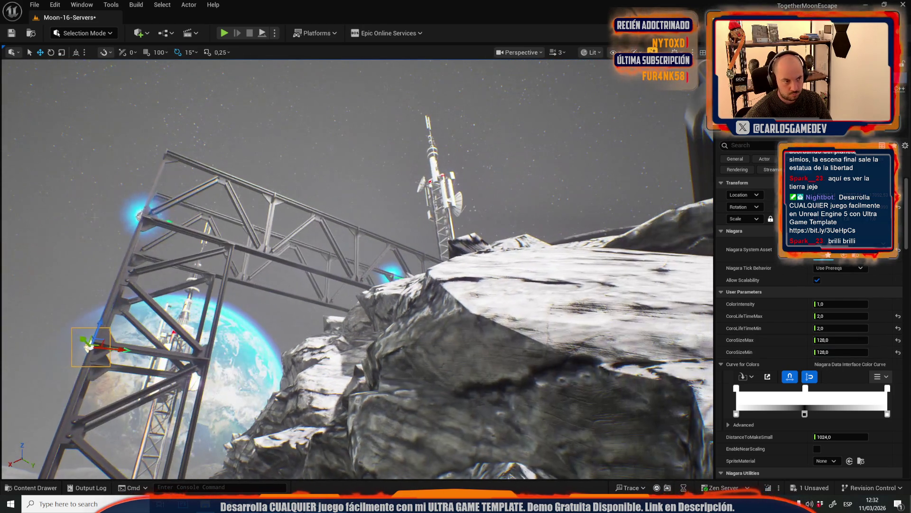
Set CoroSizeMax to 128 on another light on the scaffold
click(141, 214)
click(829, 340)
text(128)
key(Return)
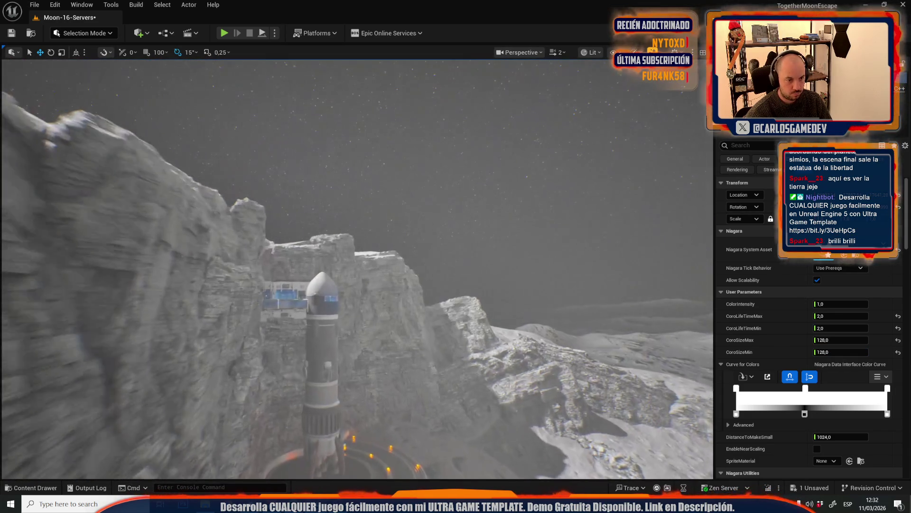
scroll(358, 268, down, 1)
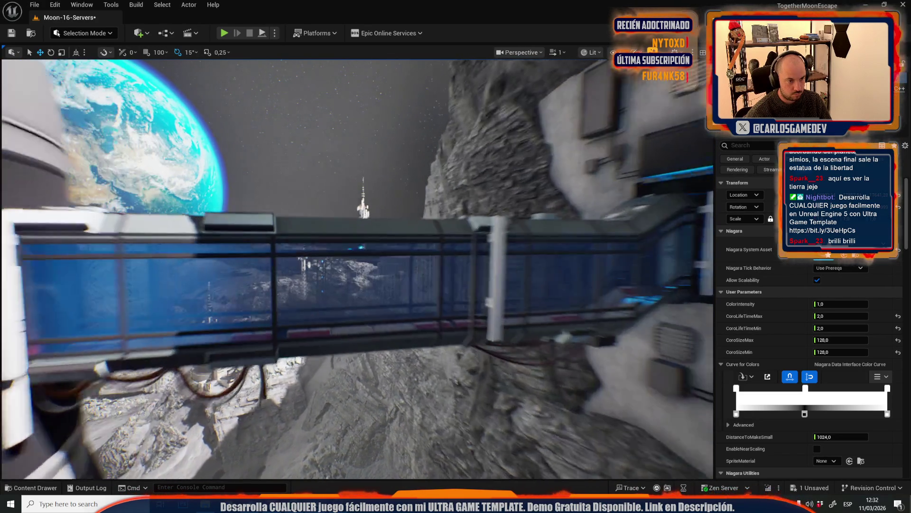
scroll(357, 268, up, 1)
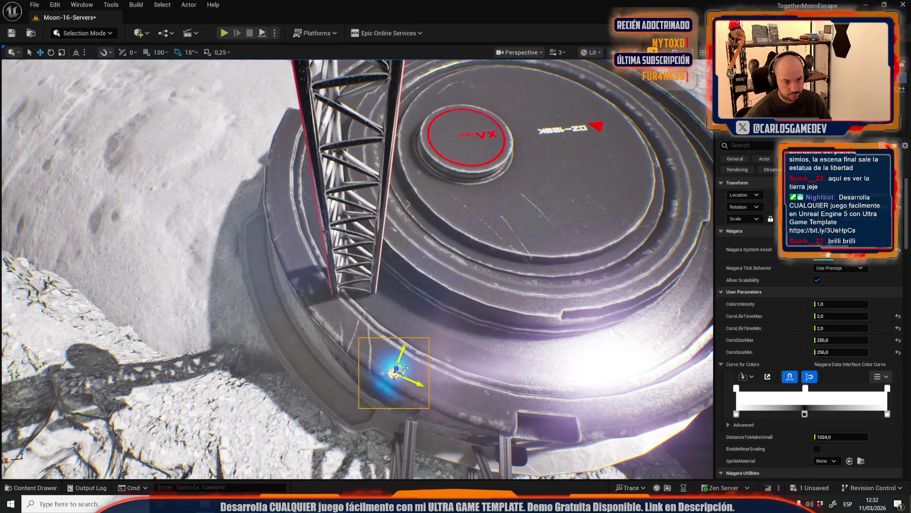
Preview in Game View, save the Moon-16-Servers map, and fly the view toward the tower top
key(g)
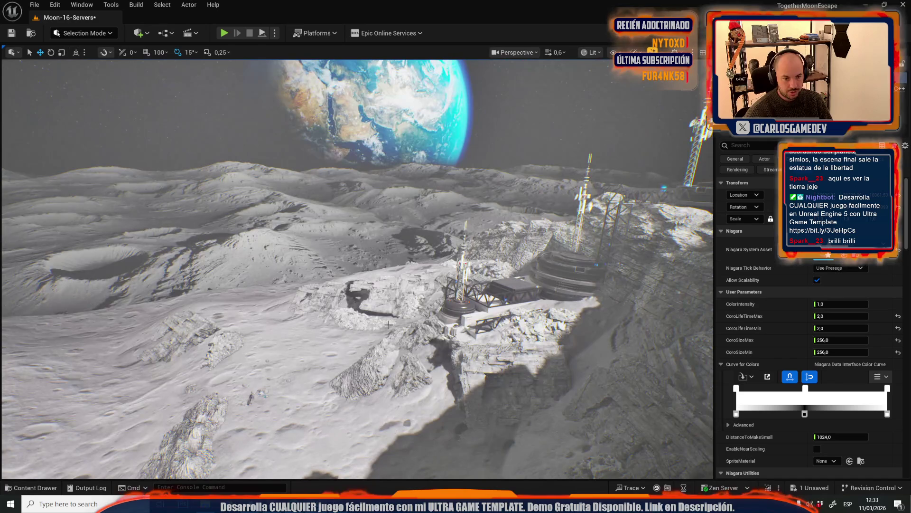
key(ctrl+s)
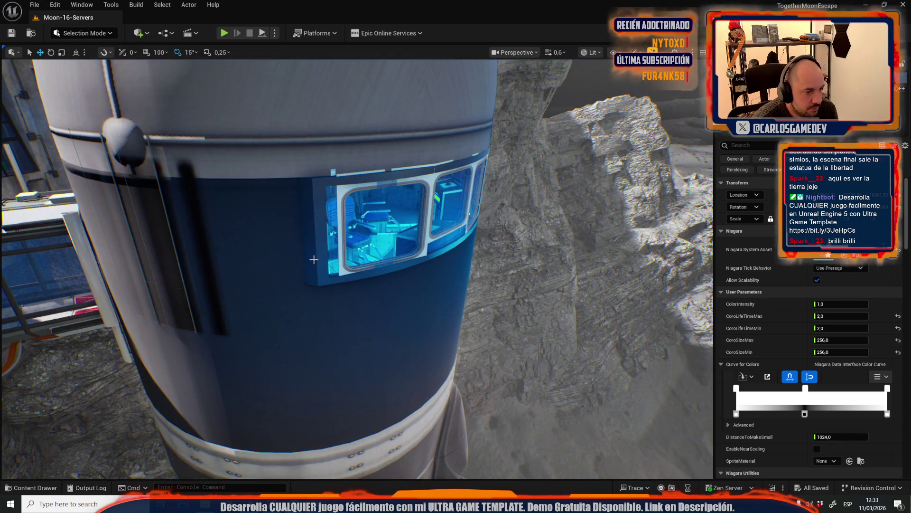
mouse_move(315, 260)
mouse_down()
mouse_move(308, 255)
mouse_move(356, 263)
mouse_move(322, 256)
mouse_move(280, 224)
mouse_up()
scroll(356, 266, up, 5)
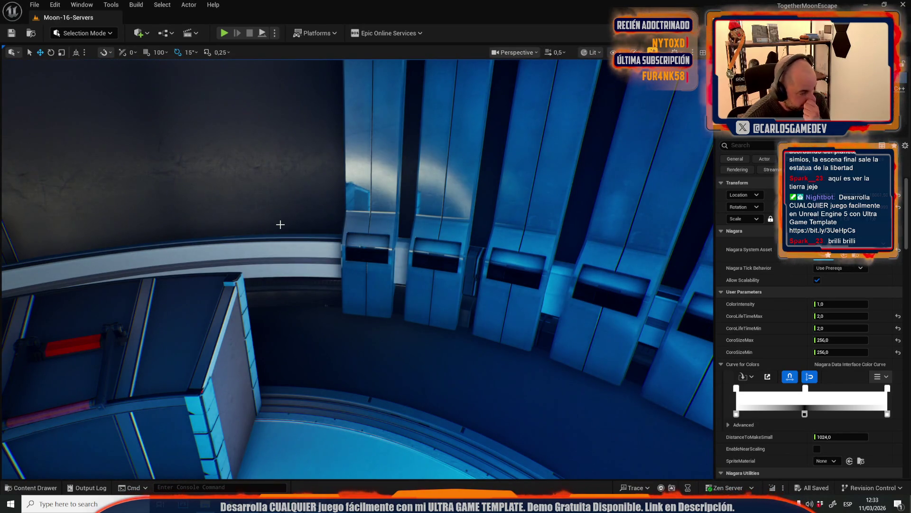
Start a Build Lighting Only run from the Build menu
click(35, 5)
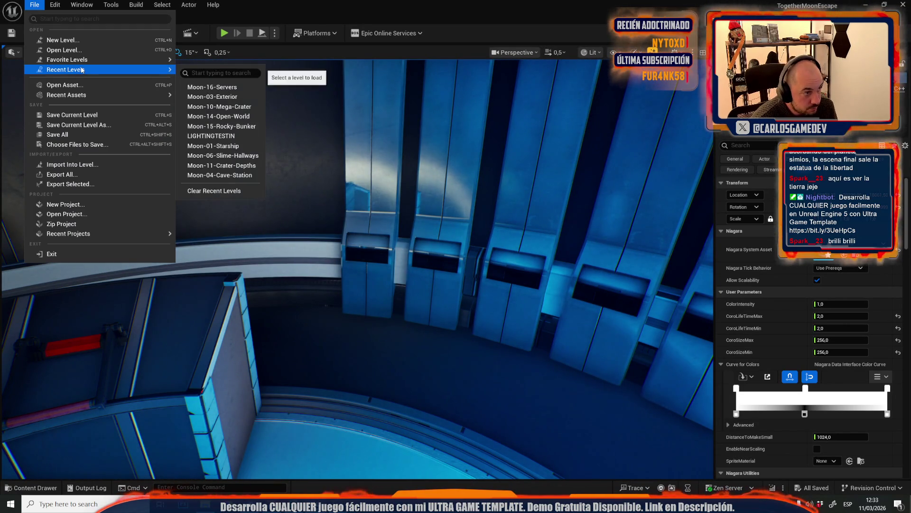
click(134, 5)
click(136, 5)
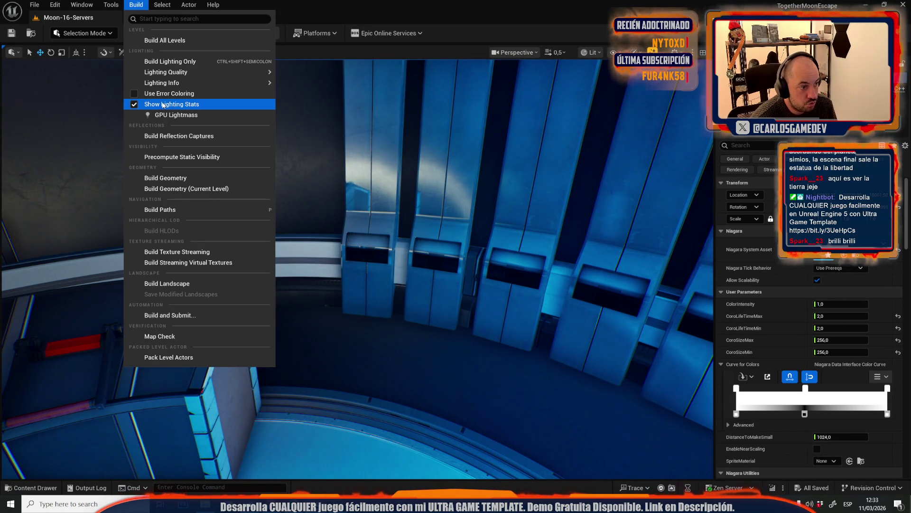
click(163, 116)
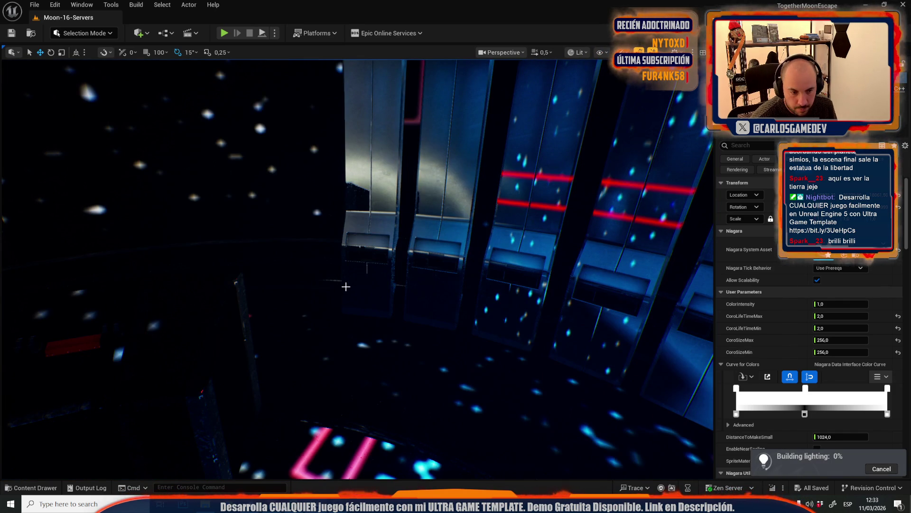
scroll(346, 286, down, 3)
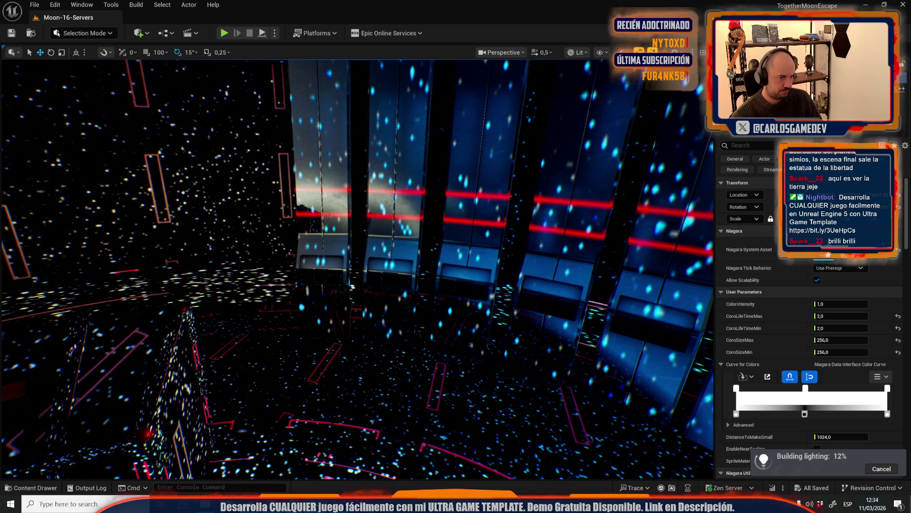
Open the web browser with a profile while the lighting builds, then look across the server racks
click(531, 503)
click(340, 278)
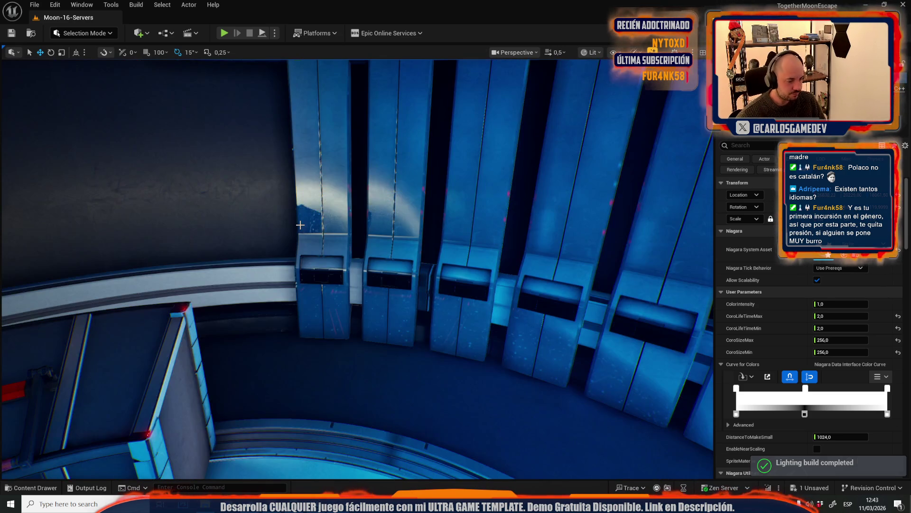
mouse_move(315, 215)
mouse_down()
mouse_move(394, 233)
mouse_move(349, 229)
mouse_up()
Select the lunar landscape and save the level with its built lighting data via Save Selected
scroll(366, 235, up, 3)
scroll(356, 230, up, 3)
scroll(350, 226, up, 3)
scroll(349, 229, down, 1)
click(349, 229)
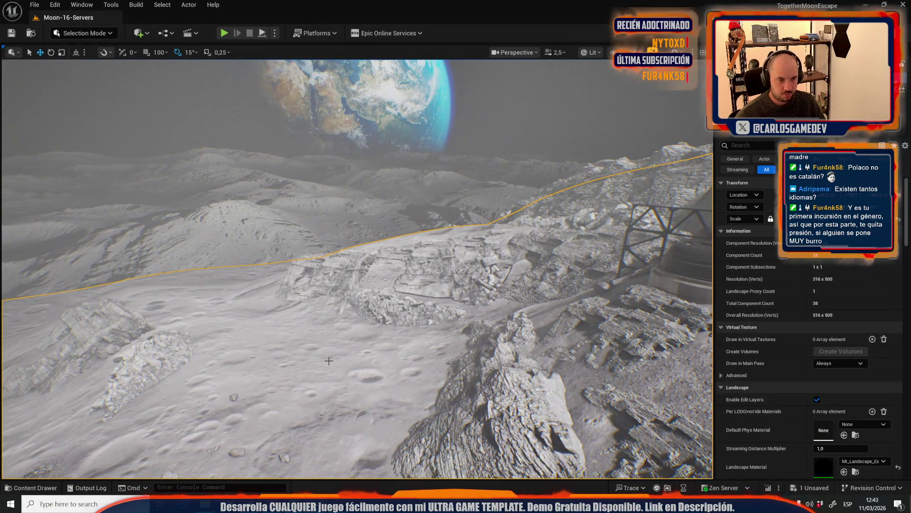
key(ctrl+space)
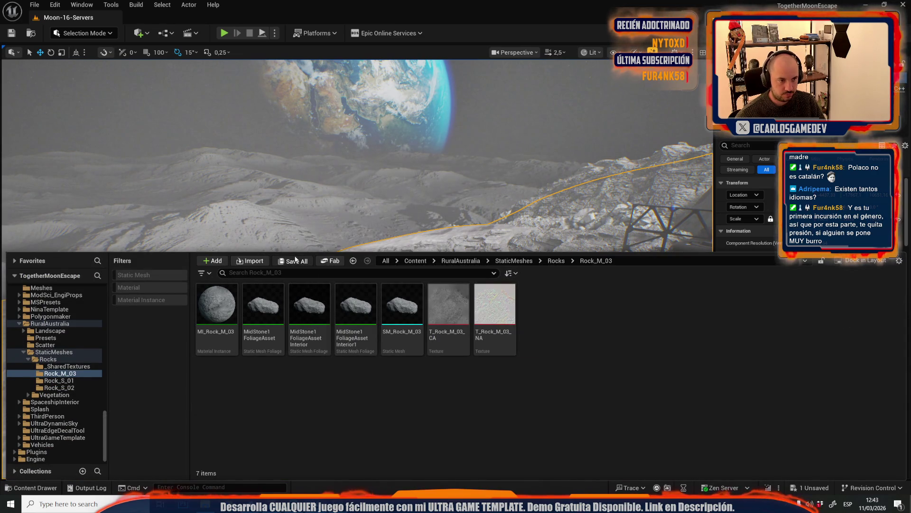
key(ctrl+s)
click(515, 353)
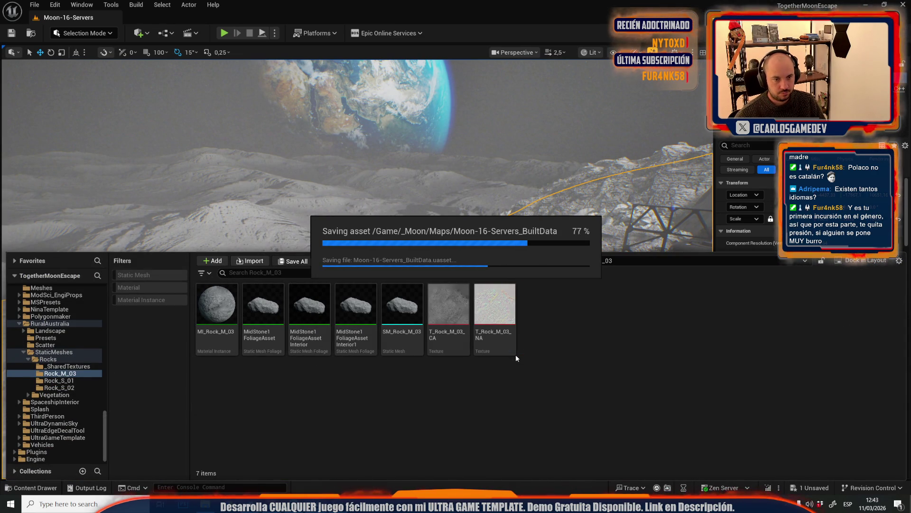
click(457, 413)
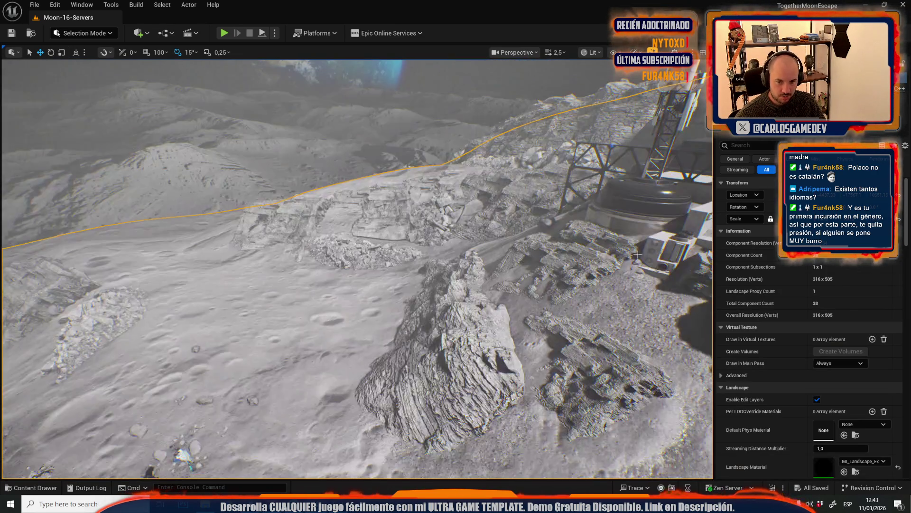
scroll(827, 289, down, 8)
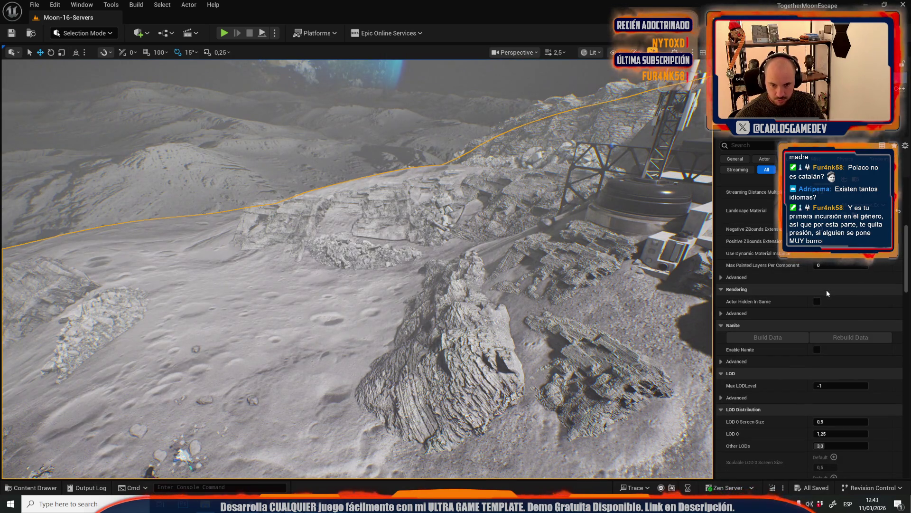
scroll(356, 266, down, 2)
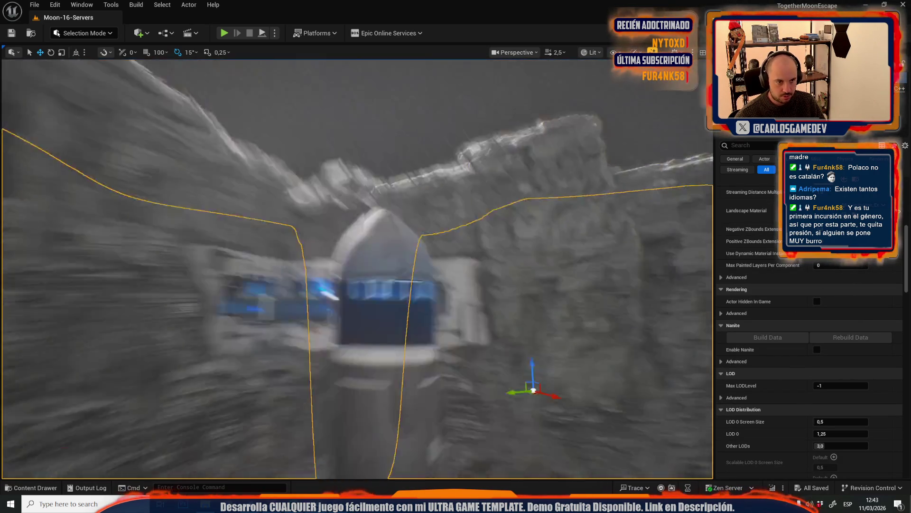
scroll(356, 266, down, 2)
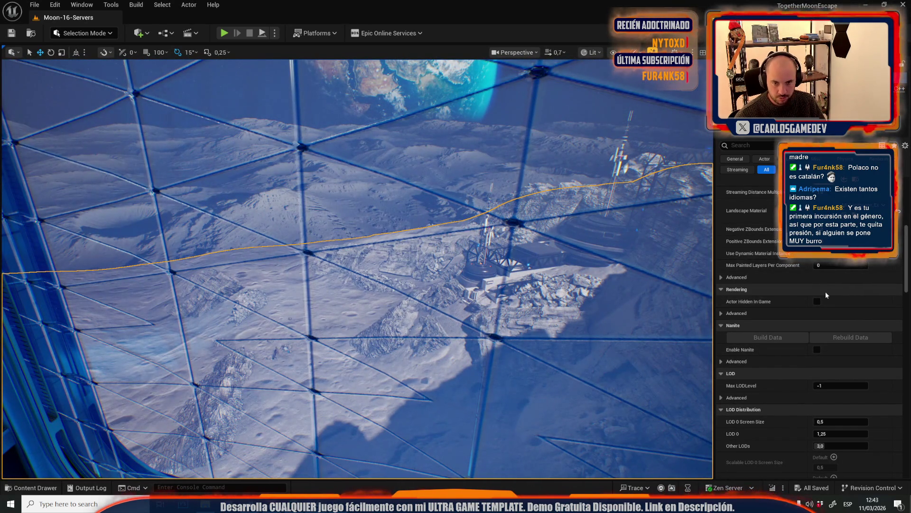
click(836, 433)
text(1)
key(Return)
mouse_move(836, 433)
mouse_down()
mouse_move(852, 434)
mouse_move(837, 434)
mouse_up()
click(899, 433)
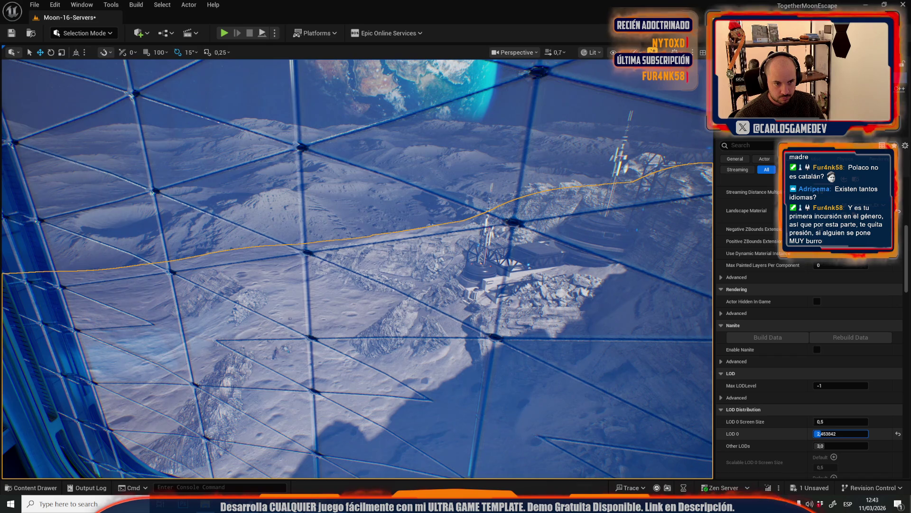
key(ctrl+z)
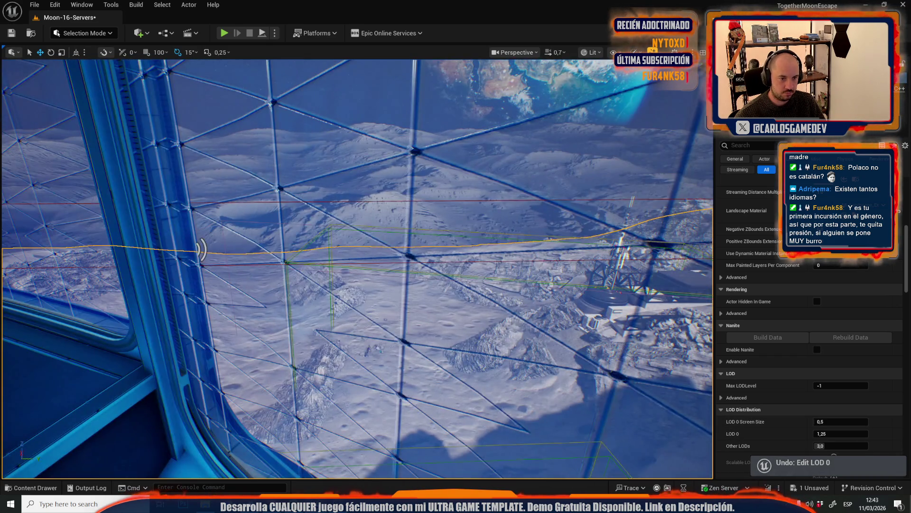
scroll(444, 308, up, 3)
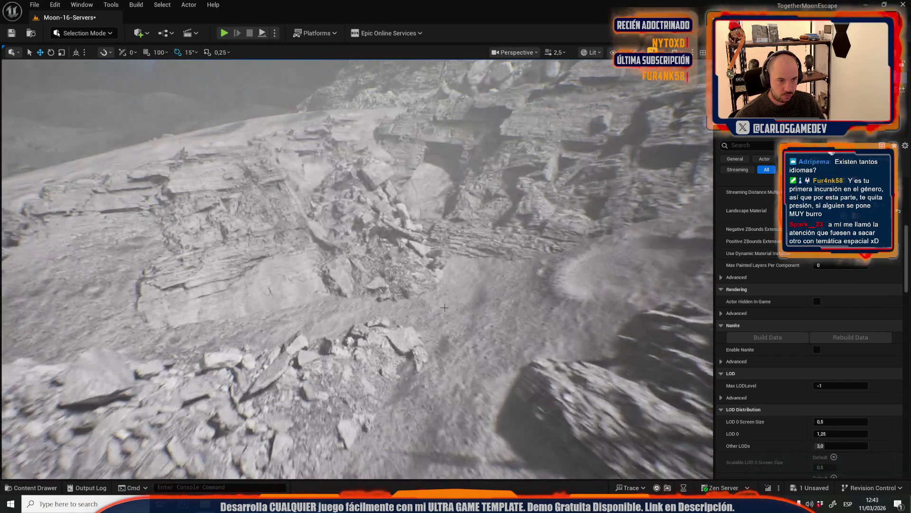
Select the loose rock pile, undo its accidental scaling, and rotate it about 7 degrees
drag(444, 307, 444, 307)
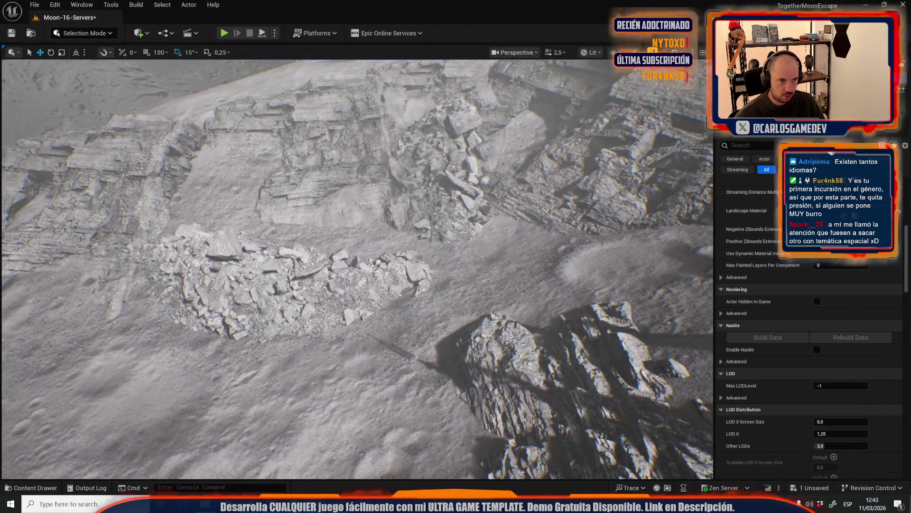
click(416, 209)
mouse_move(448, 172)
mouse_down()
mouse_move(338, 231)
mouse_move(361, 258)
mouse_up()
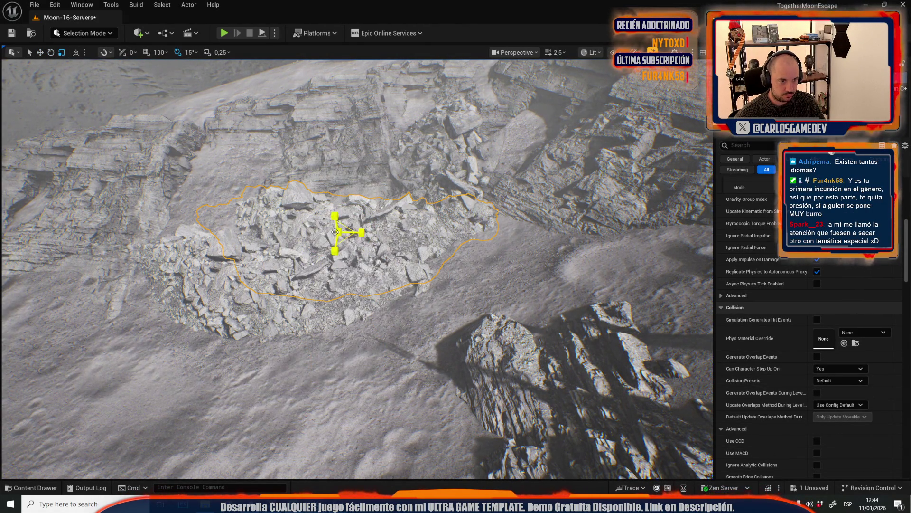
key(ctrl+z)
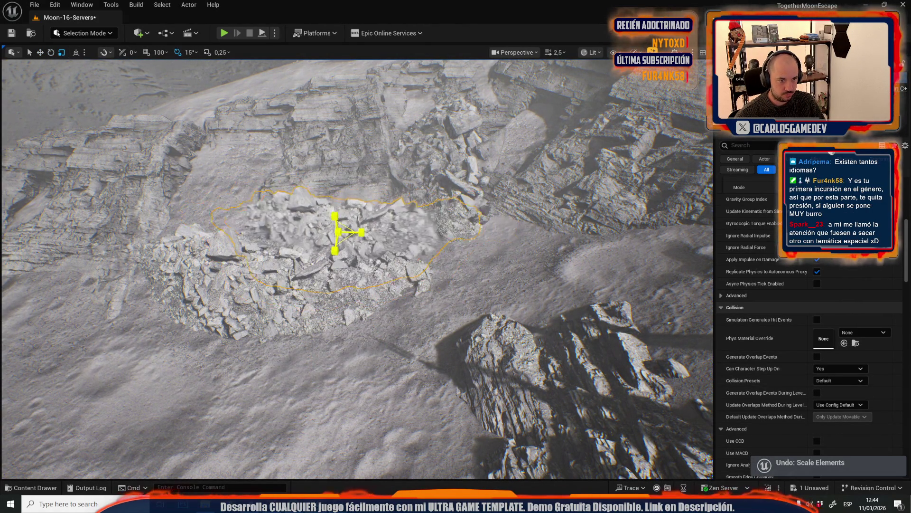
key(e)
drag(351, 262, 375, 245)
scroll(332, 237, up, 5)
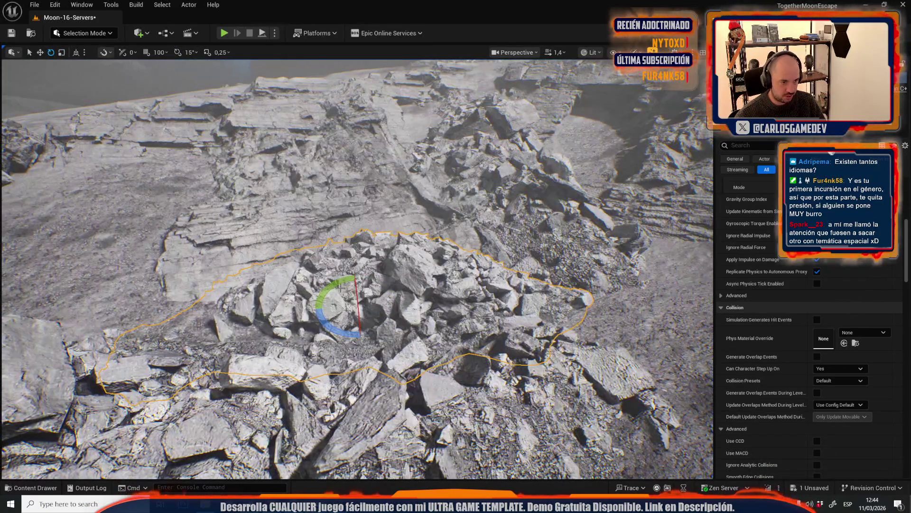
drag(394, 304, 390, 318)
key(f)
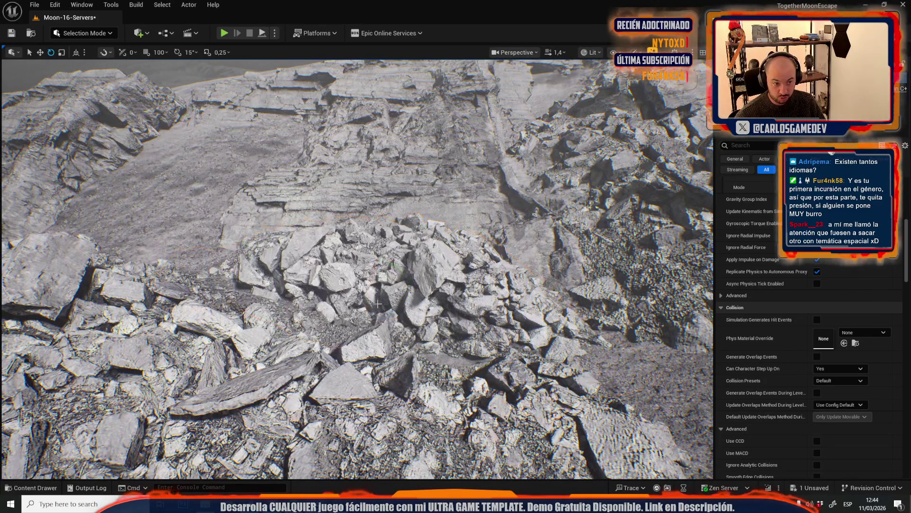
click(378, 304)
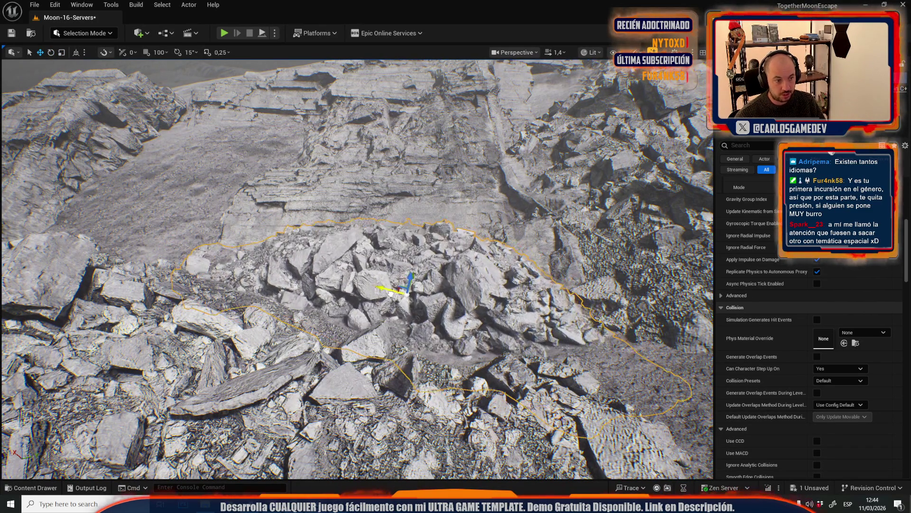
scroll(356, 266, up, 2)
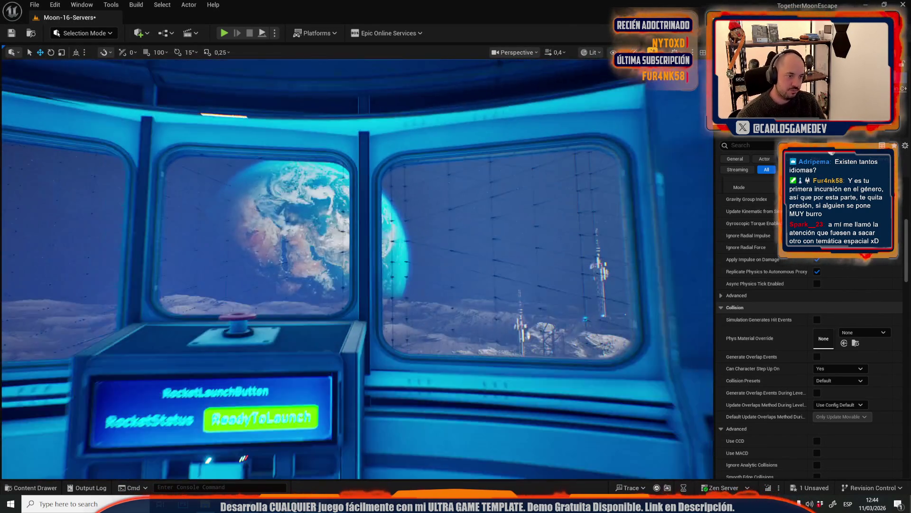
Select the control room's large curved window-wall mesh
drag(416, 271, 415, 271)
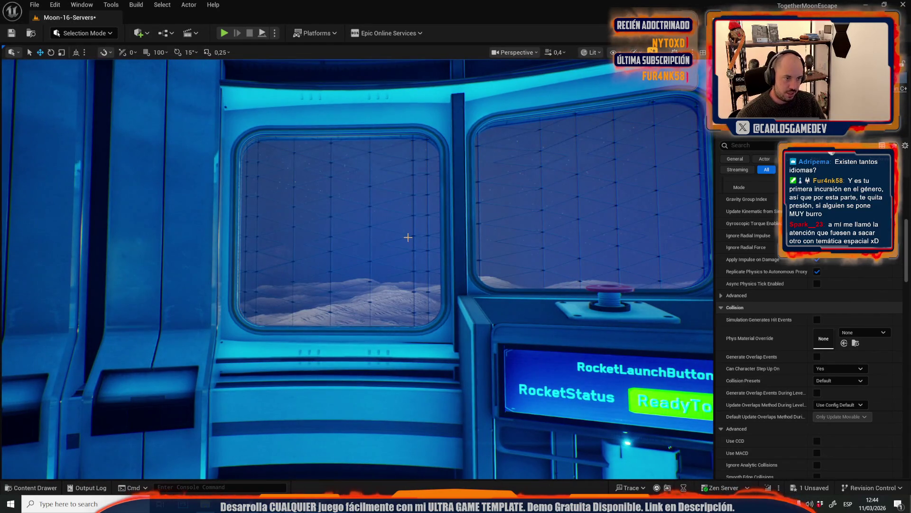
click(408, 237)
drag(509, 216, 509, 216)
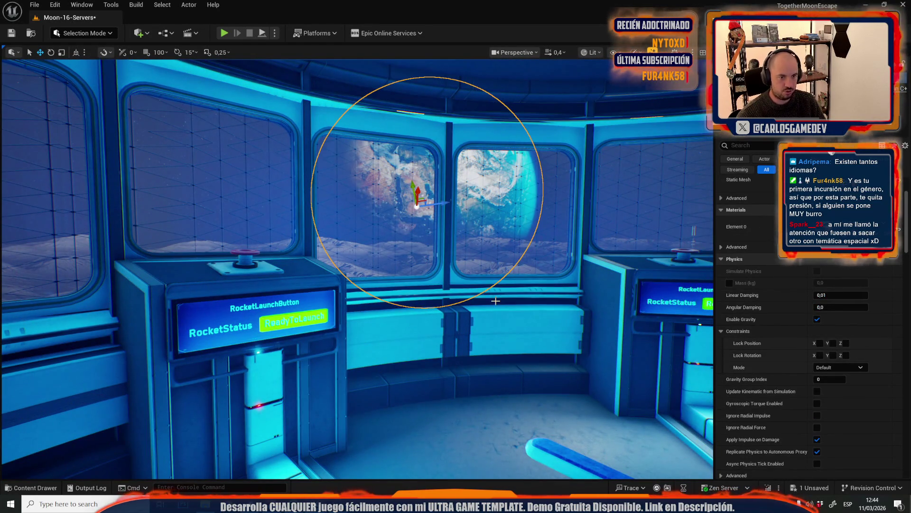
key(ctrl+a)
click(522, 223)
click(542, 254)
drag(533, 253, 703, 255)
drag(498, 249, 360, 249)
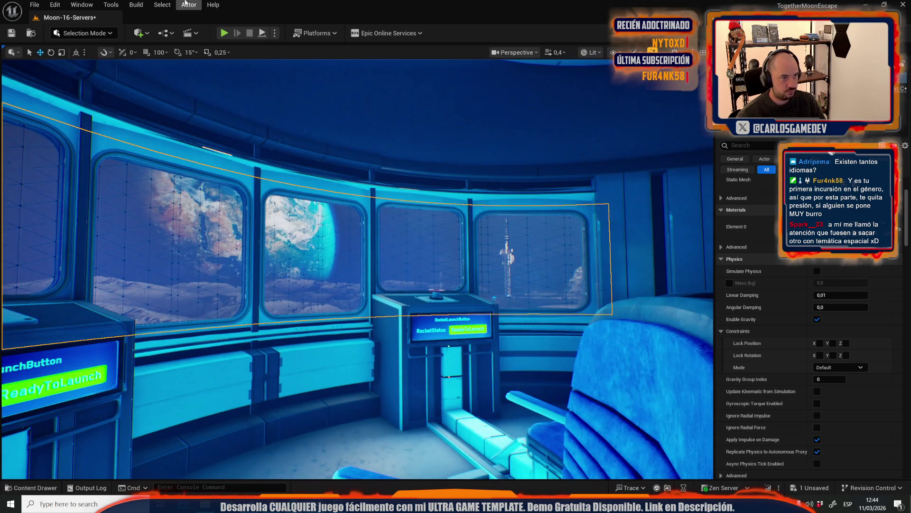
click(189, 5)
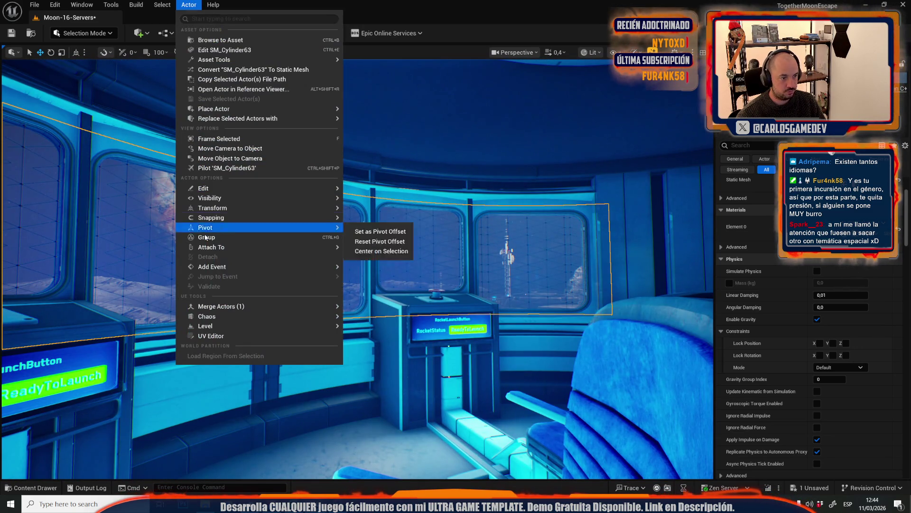
click(206, 335)
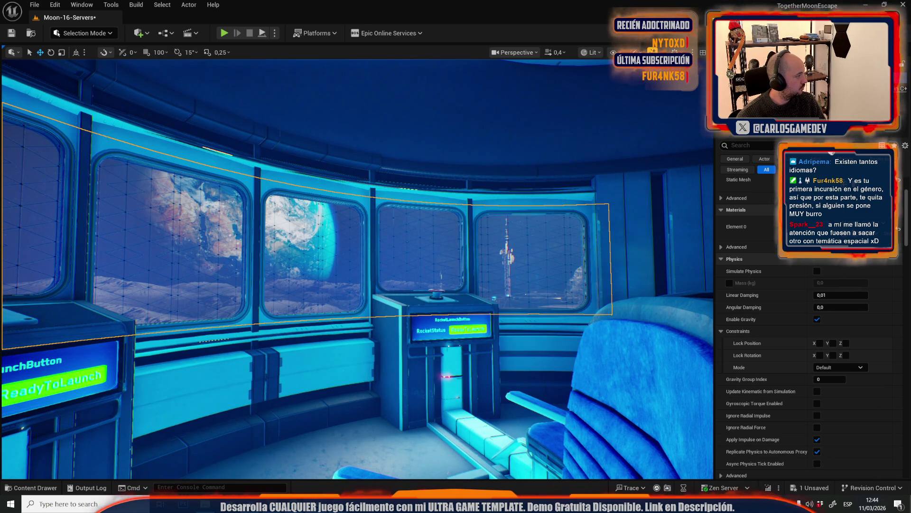
Fly around the window wall inside and out near the red launch button, then undo the last transform
key(w)
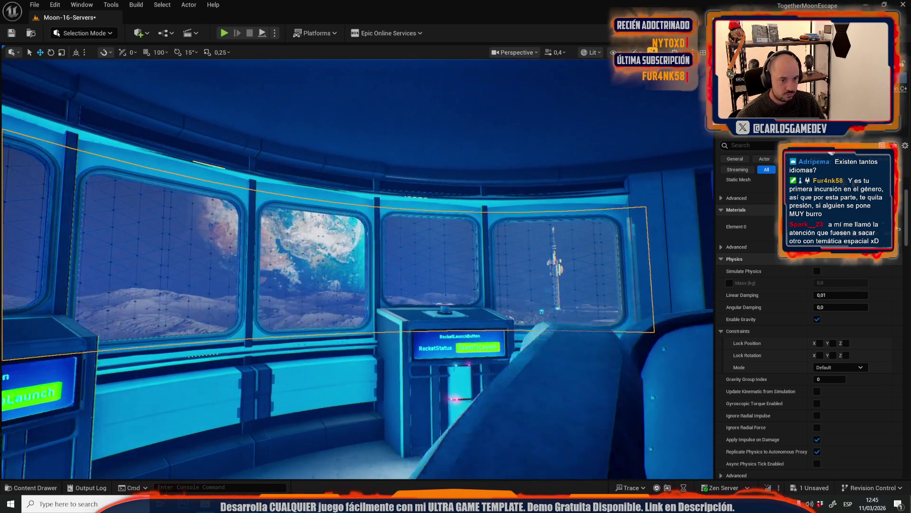
key(d)
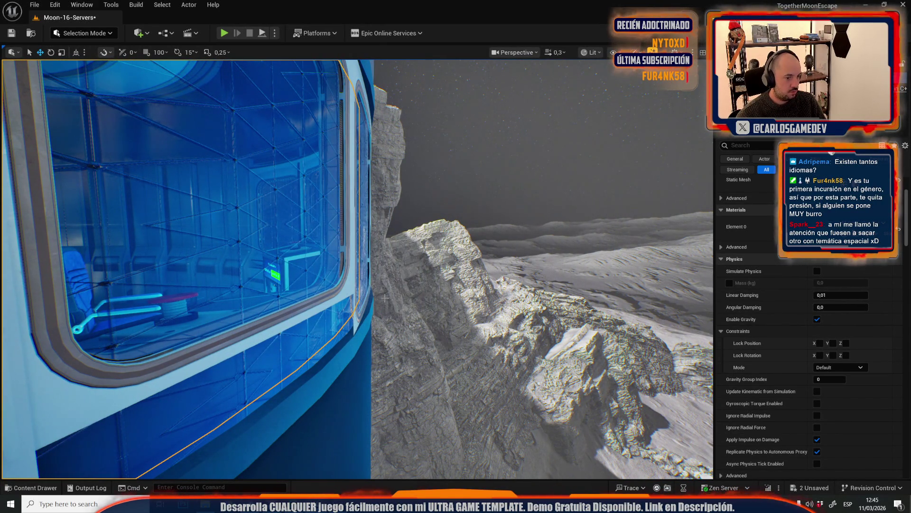
scroll(219, 252, up, 2)
key(s)
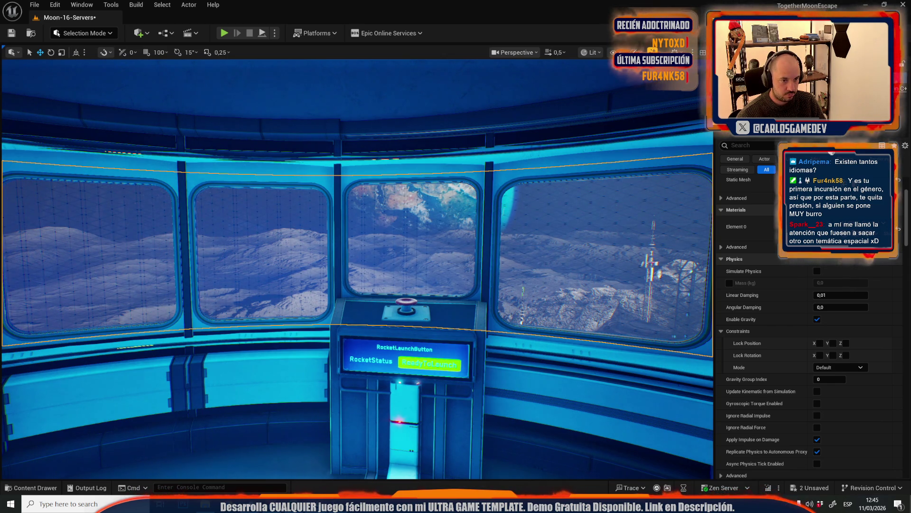
key(w)
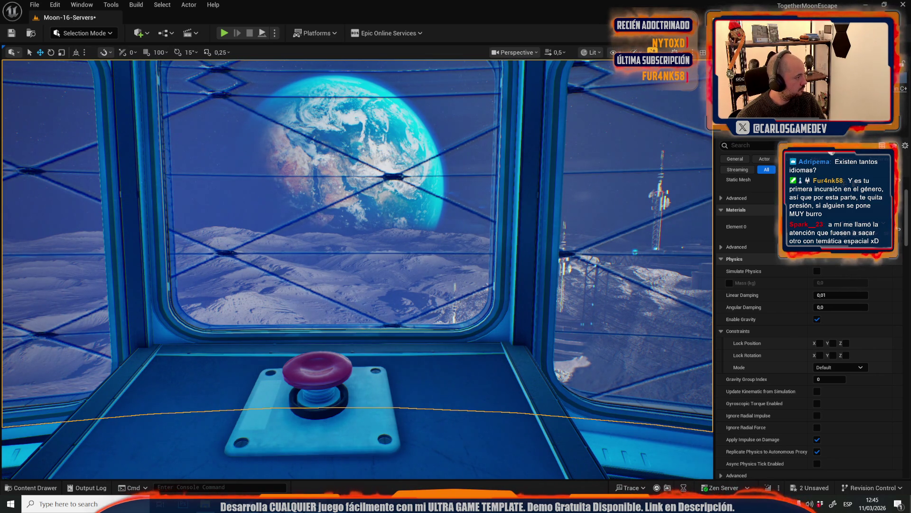
key(ctrl+z)
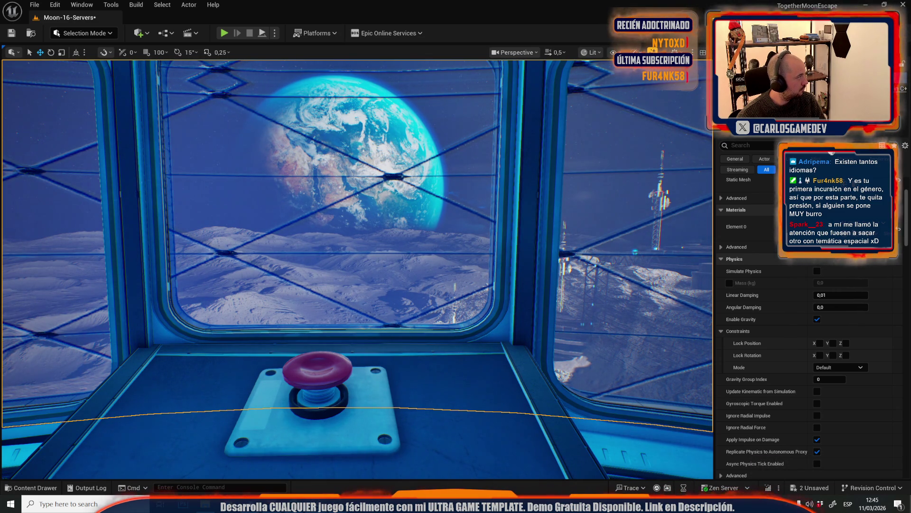
key(f)
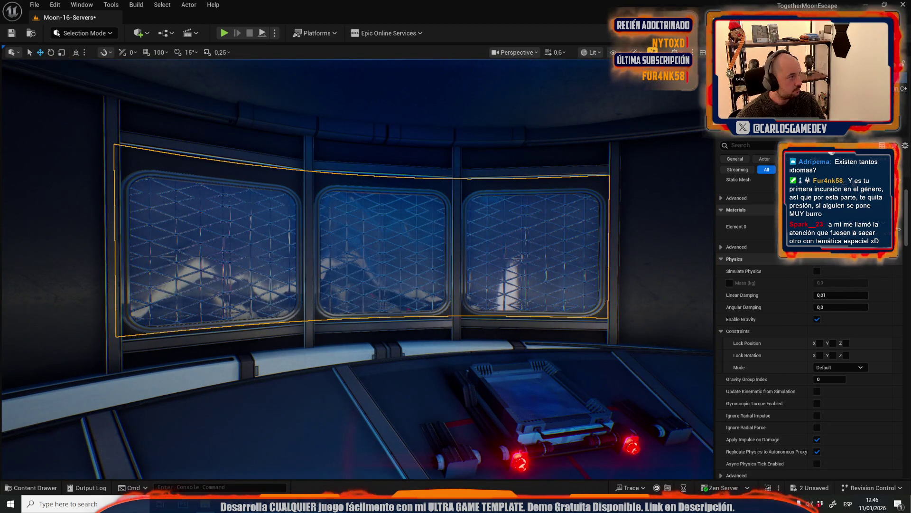
Undo two more window-wall transforms, restoring the diamond-grid glass
click(189, 5)
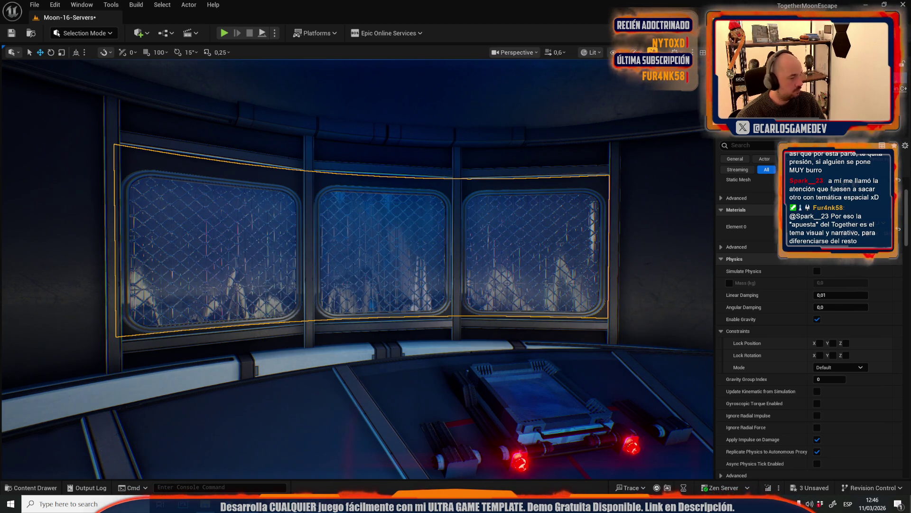
key(f)
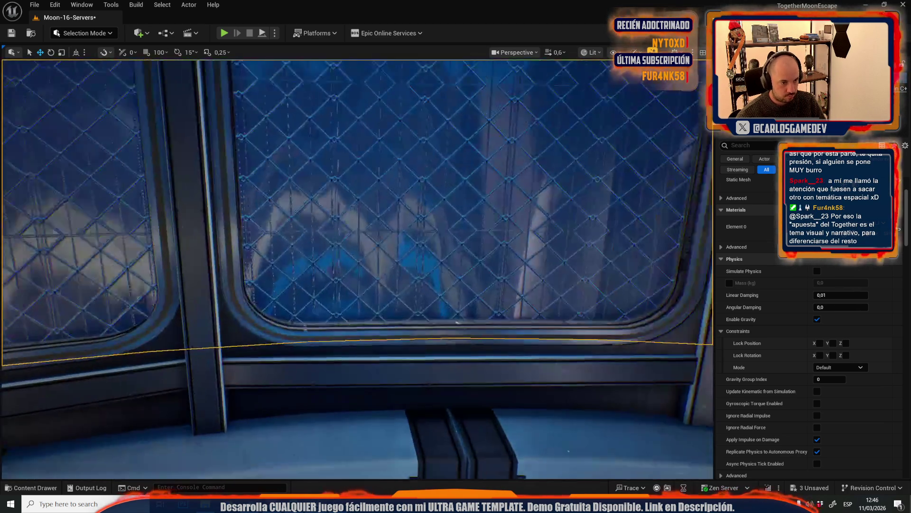
scroll(357, 269, down, 10)
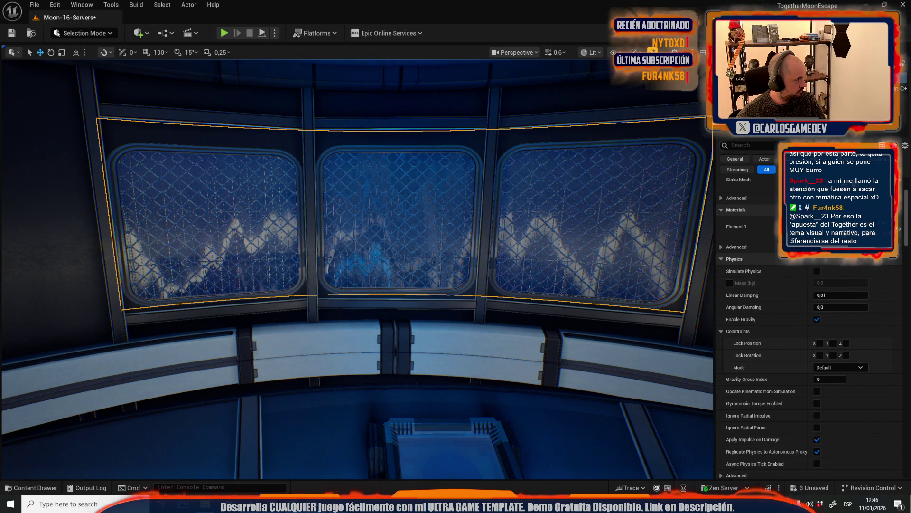
key(ctrl+z)
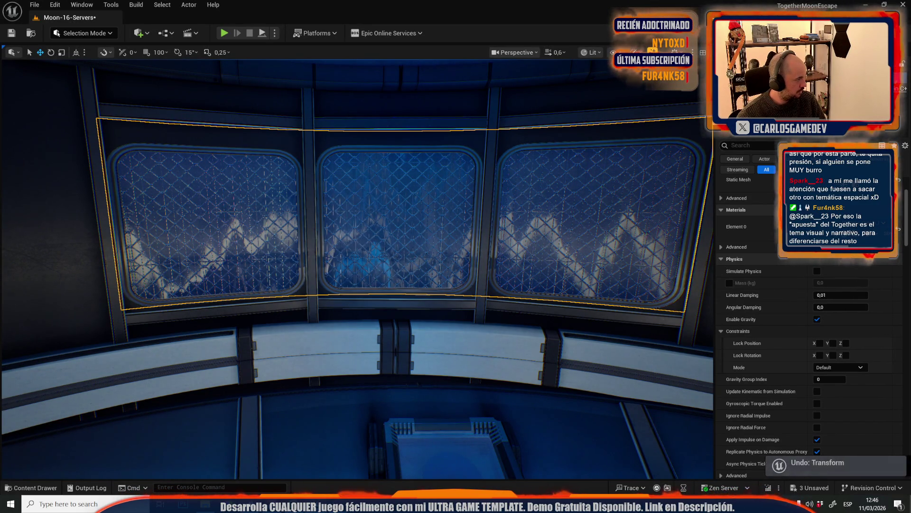
key(ctrl+z)
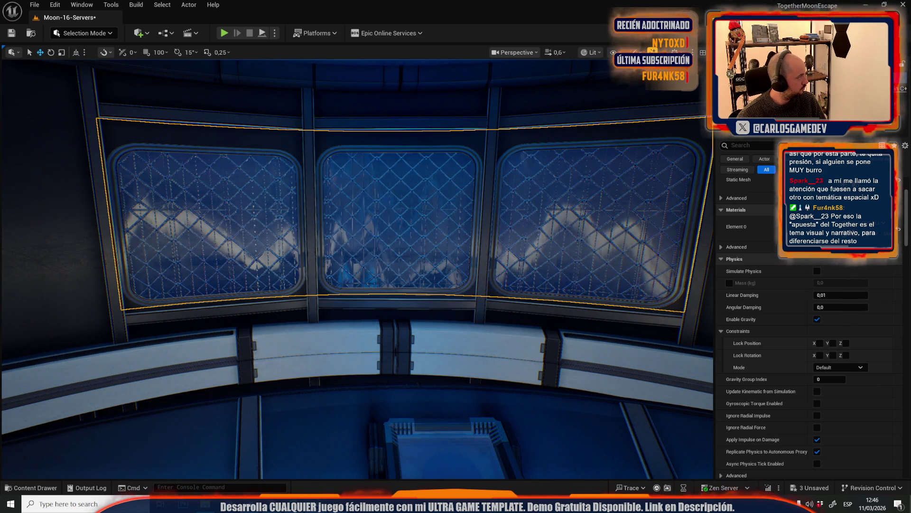
Restore editor helpers, clear the selection, inspect the window closely, and open the Rock_M_03 asset folder
drag(421, 394, 439, 375)
key(g)
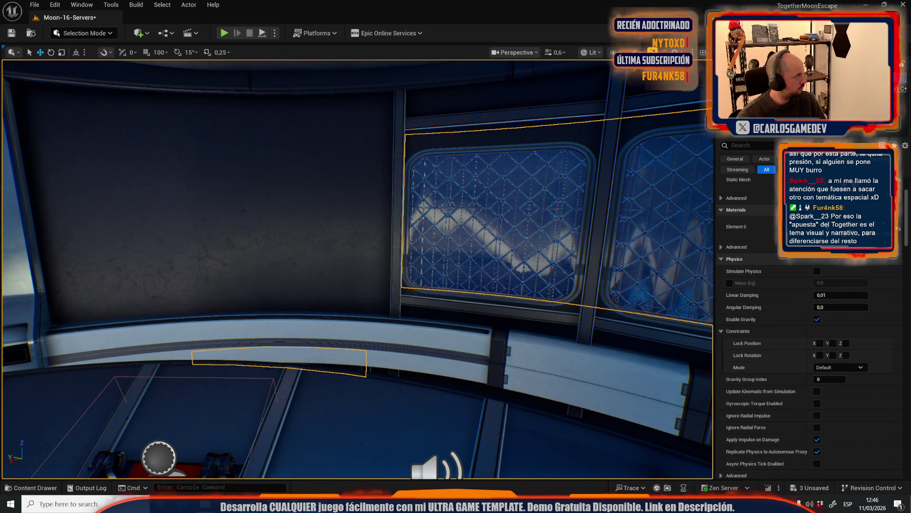
key(Escape)
mouse_move(210, 248)
mouse_down()
mouse_move(190, 242)
mouse_move(180, 223)
mouse_up()
scroll(218, 254, down, 2)
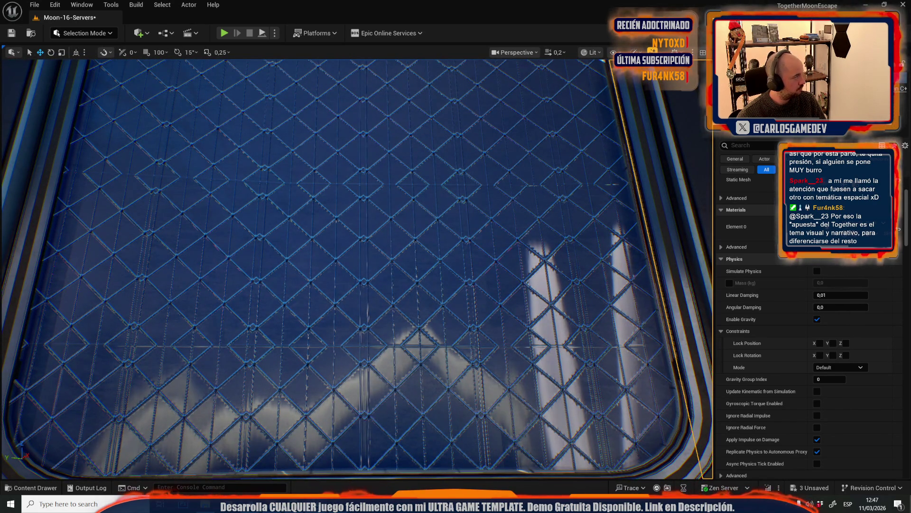
scroll(360, 266, up, 2)
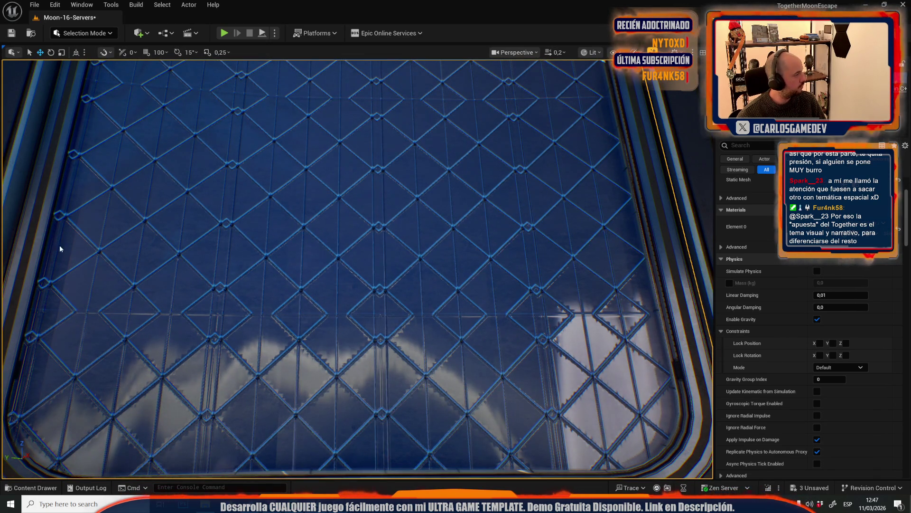
scroll(357, 269, up, 3)
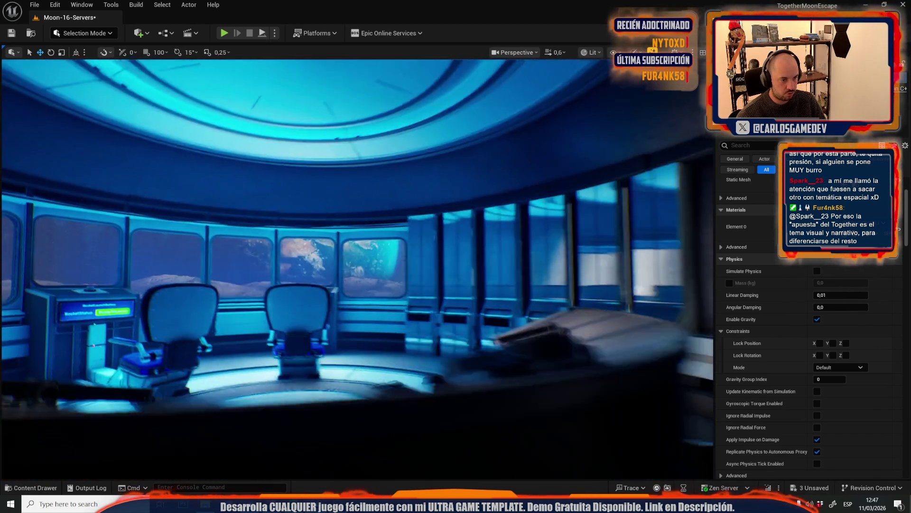
key(ctrl+space)
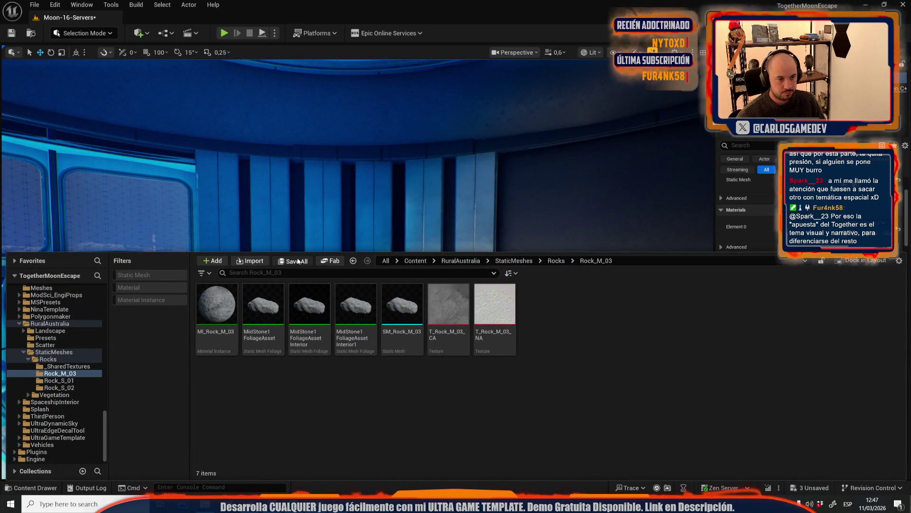
Save all modified content with Save Selected, then close the Content Drawer
click(295, 262)
click(517, 348)
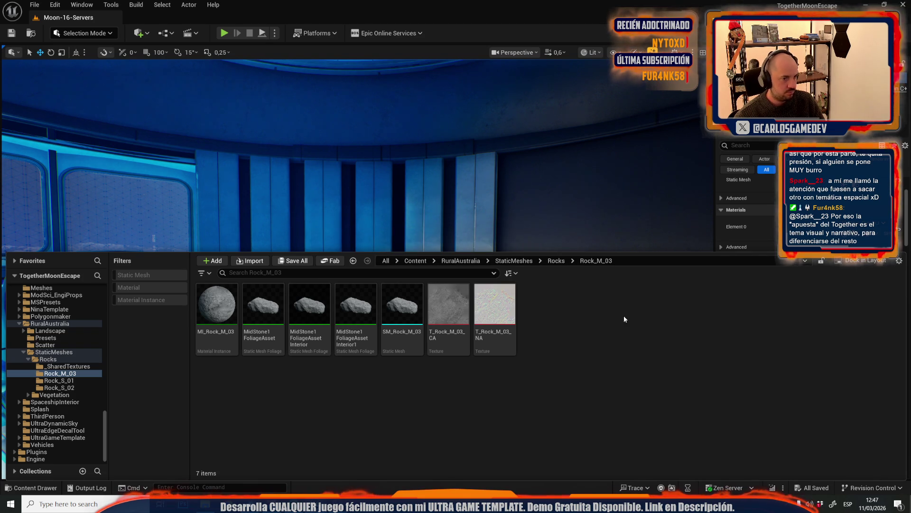
click(221, 38)
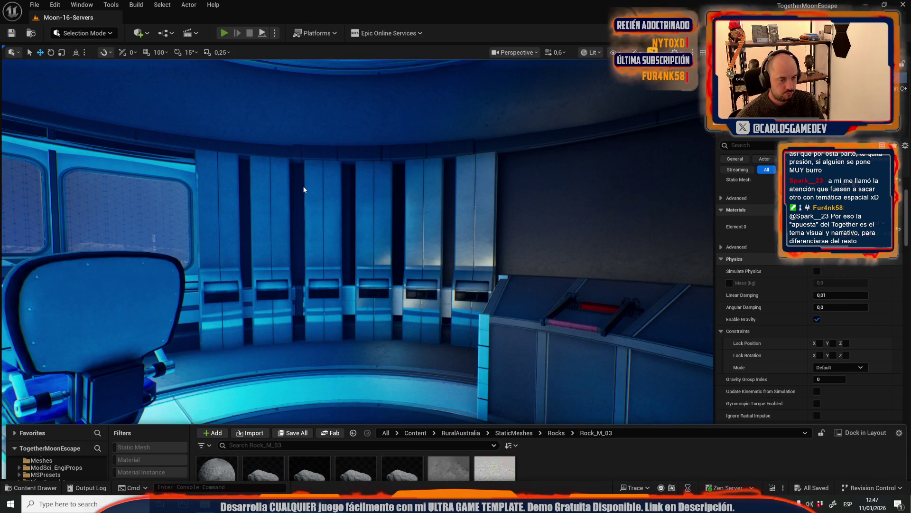
Play-test Moon-16-Servers in the editor, then fly into the tower's blue interior
key(alt+p)
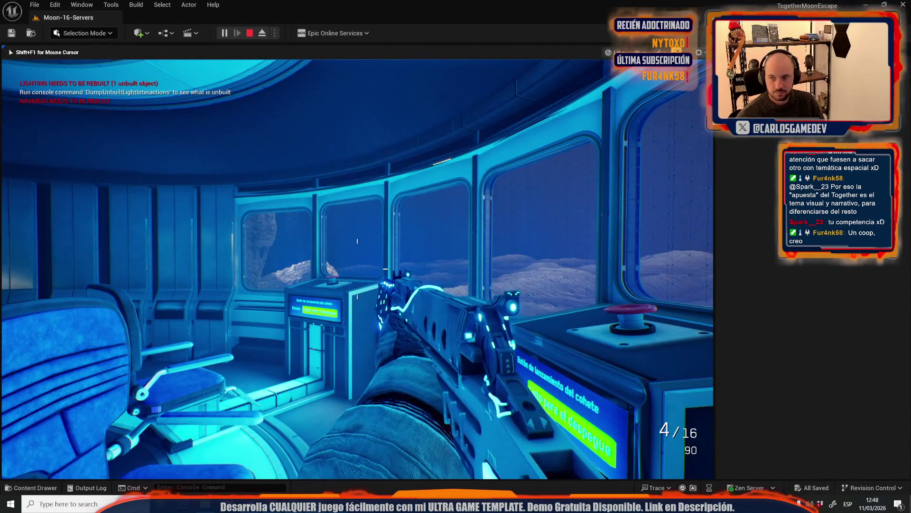
key(Escape)
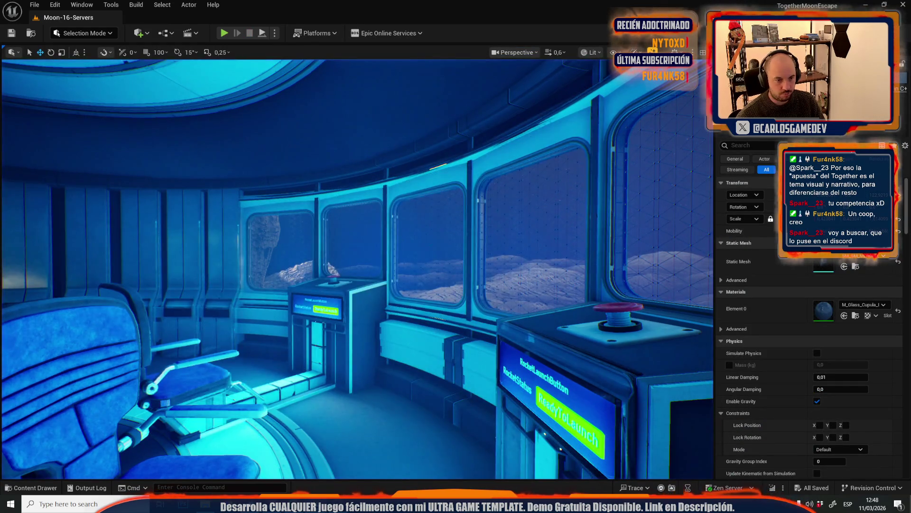
key(w)
scroll(357, 269, down, 2)
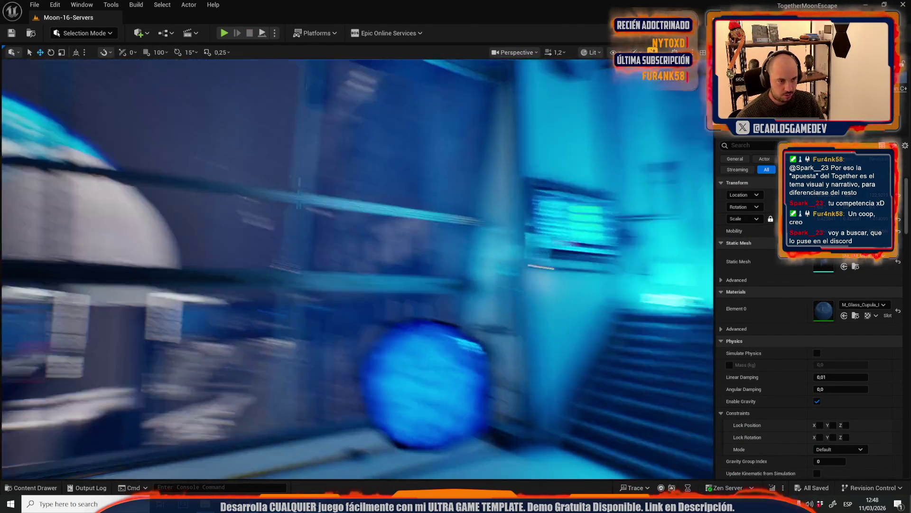
scroll(357, 269, down, 2)
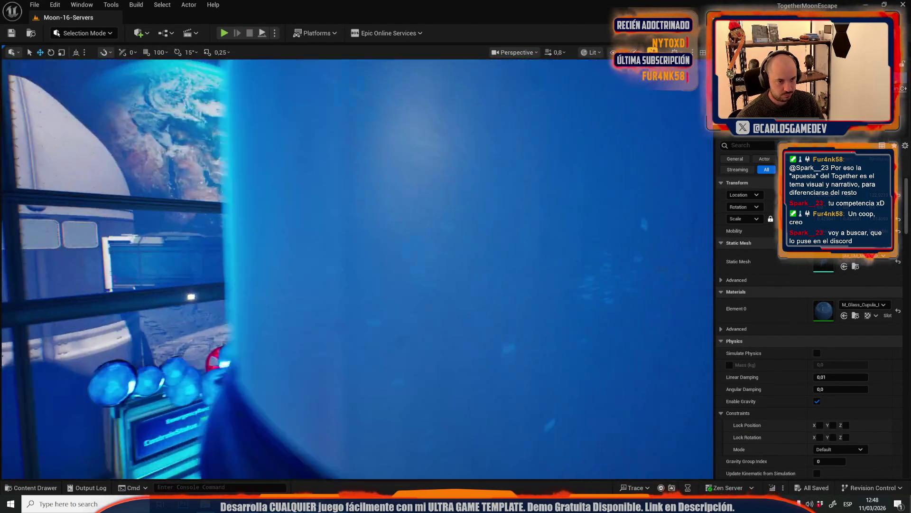
Fly back down the corridor to the server cabinet and bring up Open Level on _Moon/Maps
key(s)
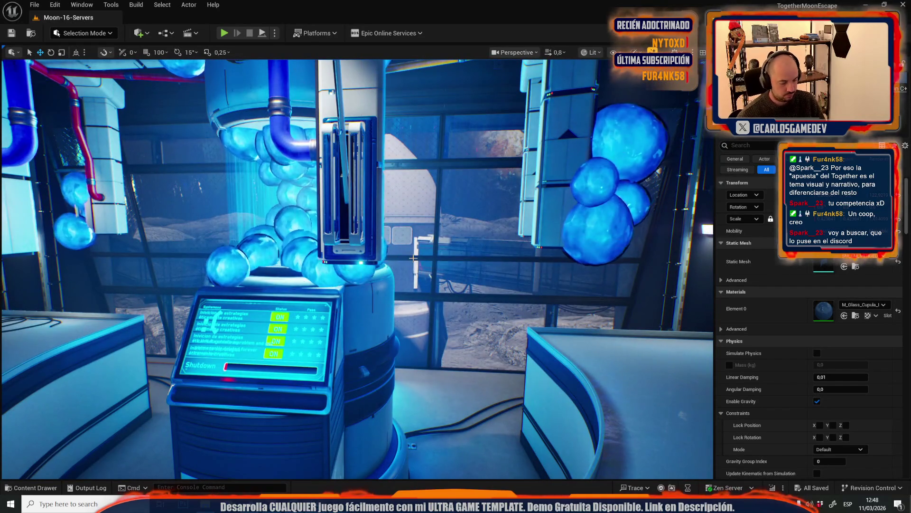
key(s)
key(s)
key(w)
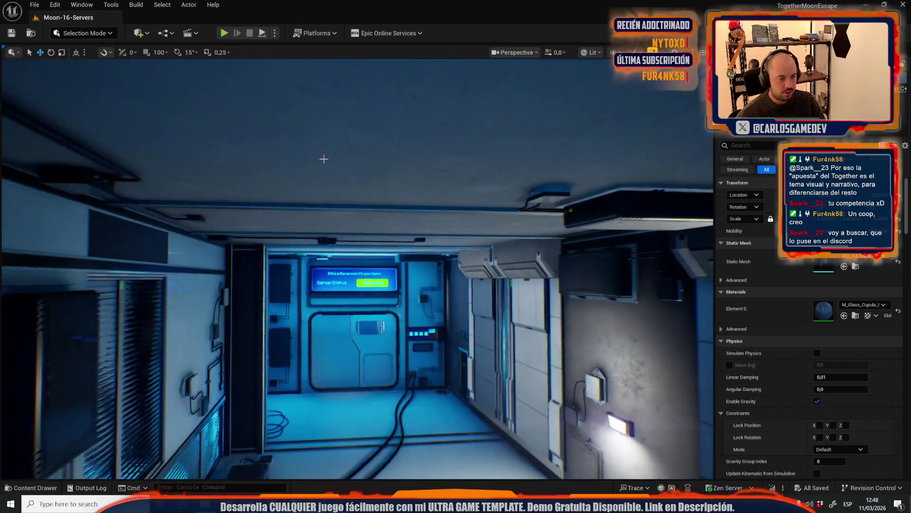
click(34, 5)
click(74, 50)
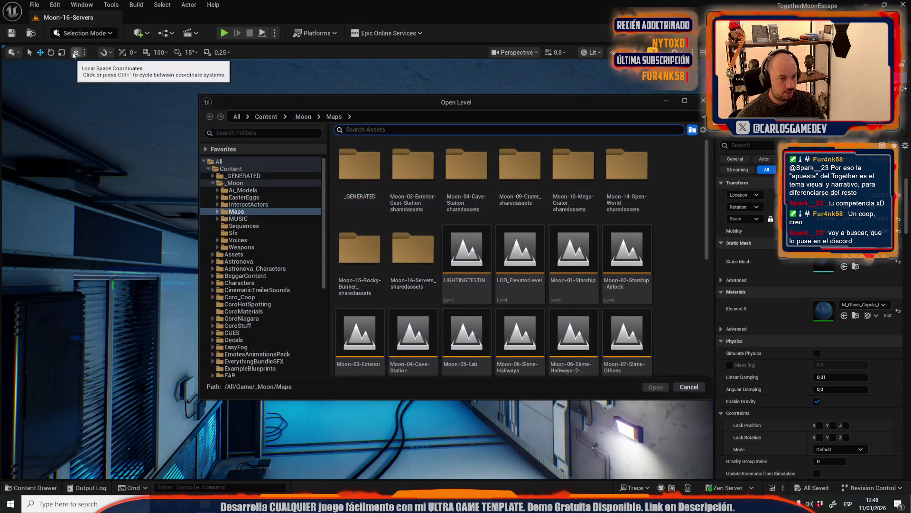
Load Moon-12-Crater-Base from the level list and fly toward its stairwell
scroll(546, 294, down, 5)
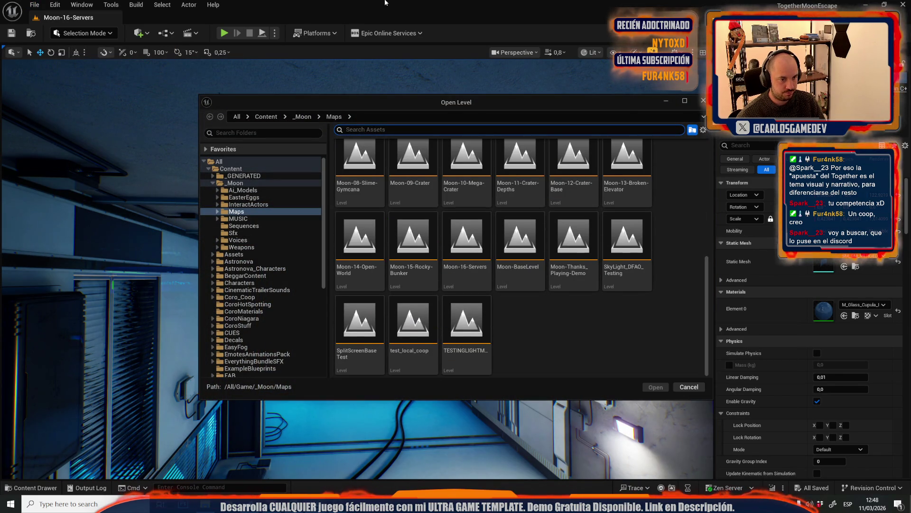
click(584, 188)
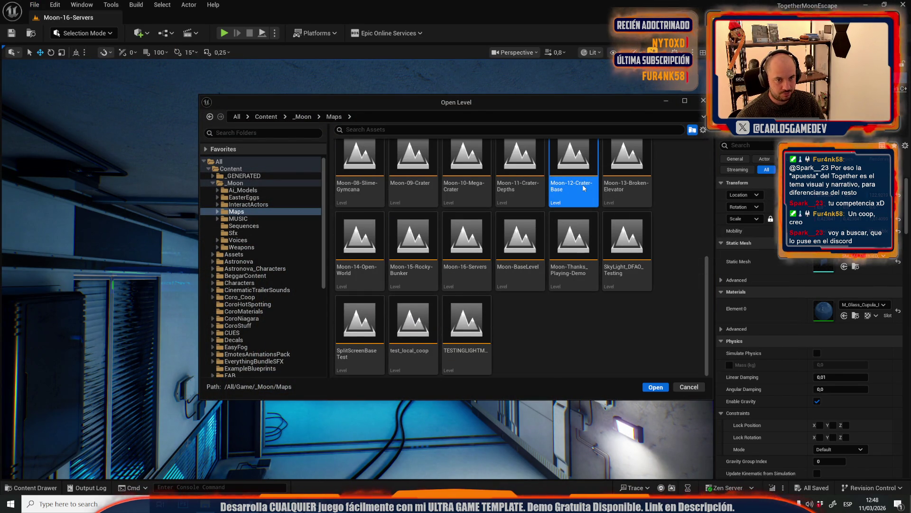
double_click(563, 202)
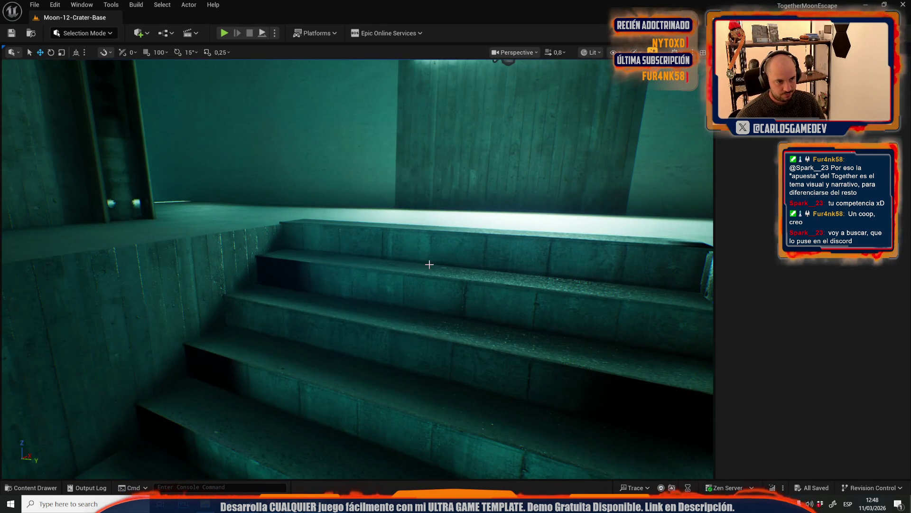
drag(429, 265, 430, 265)
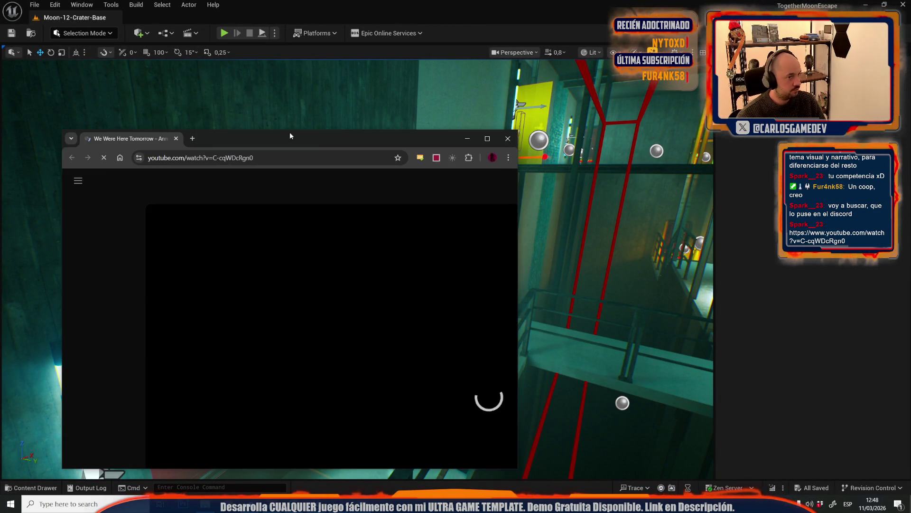
Open the shared We Were Here Tomorrow trailer, expand its description and watch full screen
double_click(315, 140)
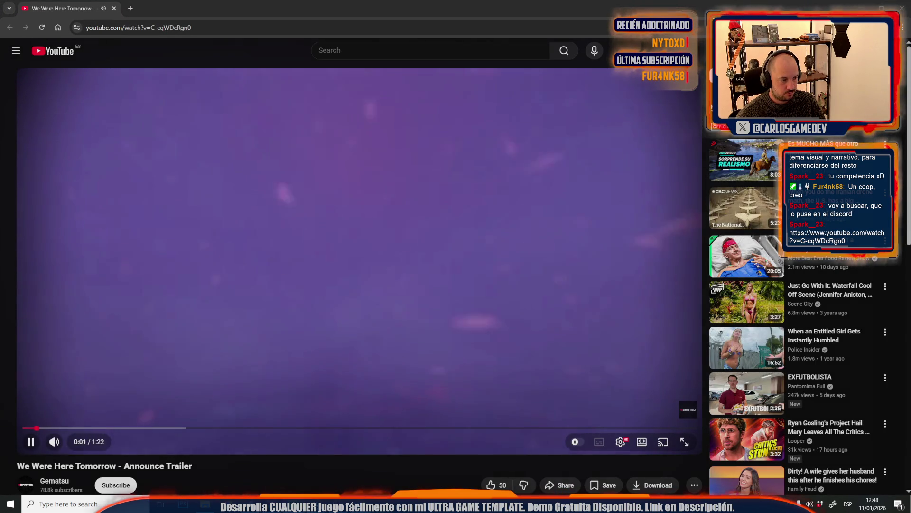
scroll(150, 469, down, 1)
scroll(150, 469, down, 3)
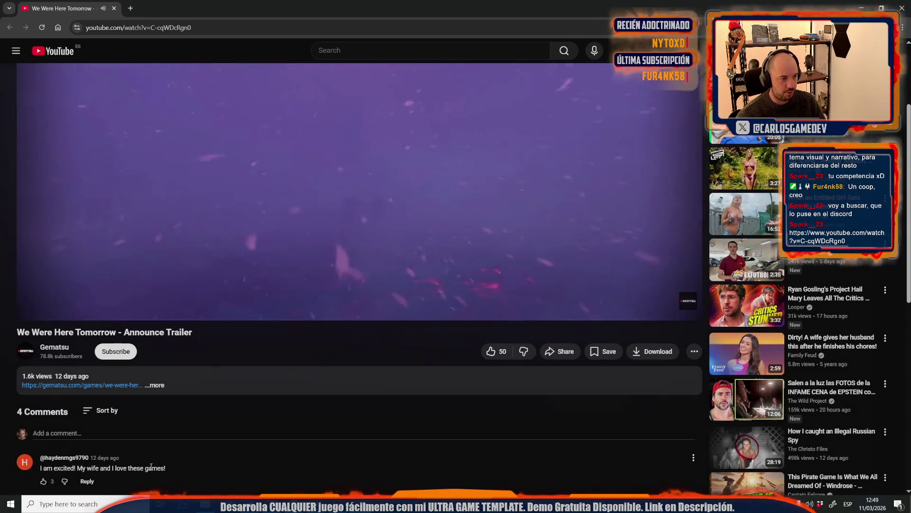
click(172, 385)
scroll(162, 414, down, 7)
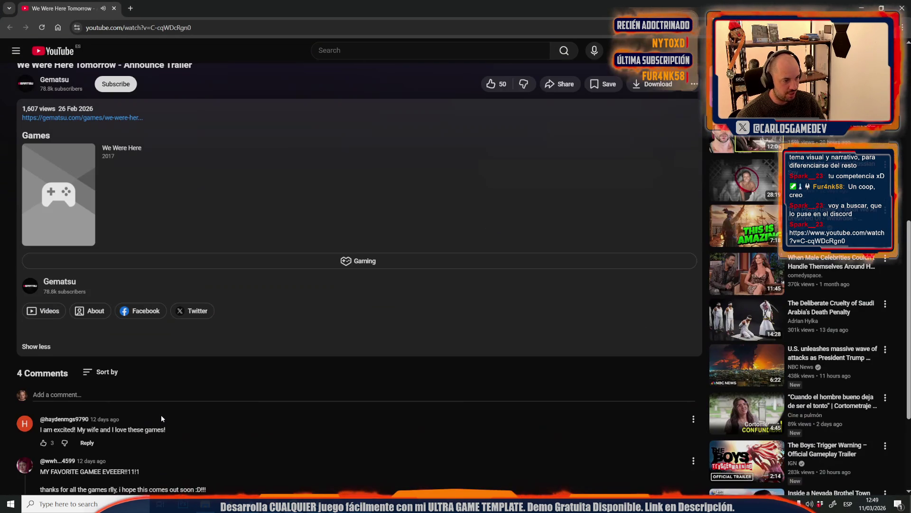
scroll(161, 414, up, 10)
double_click(162, 418)
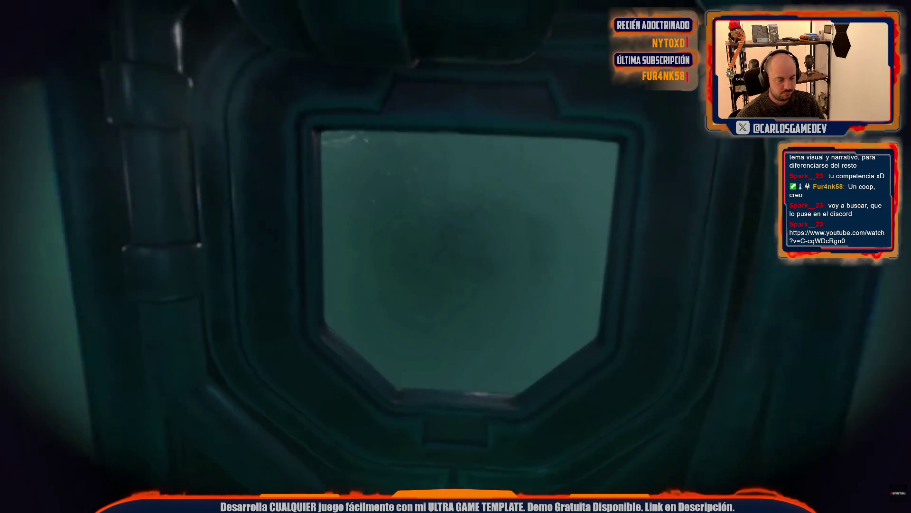
Skip the trailer ahead to 0:39, then near the end, and leave full screen
mouse_move(223, 412)
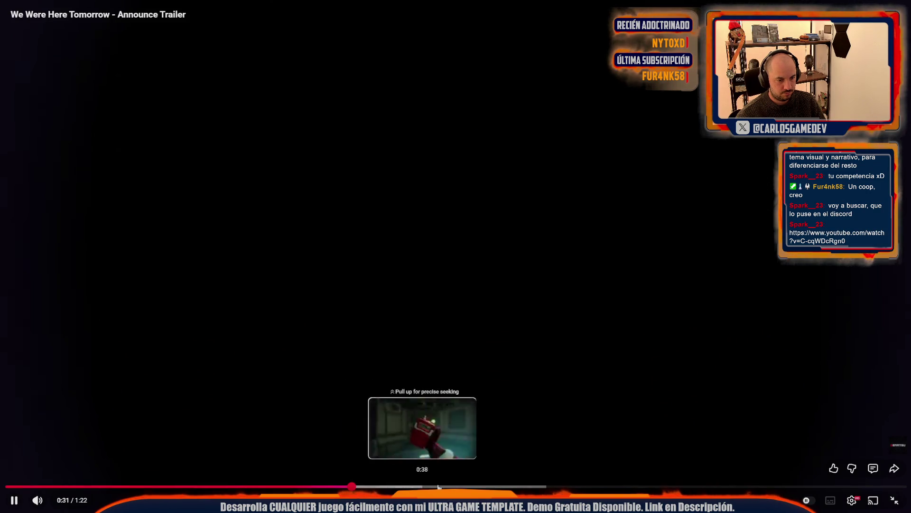
click(443, 486)
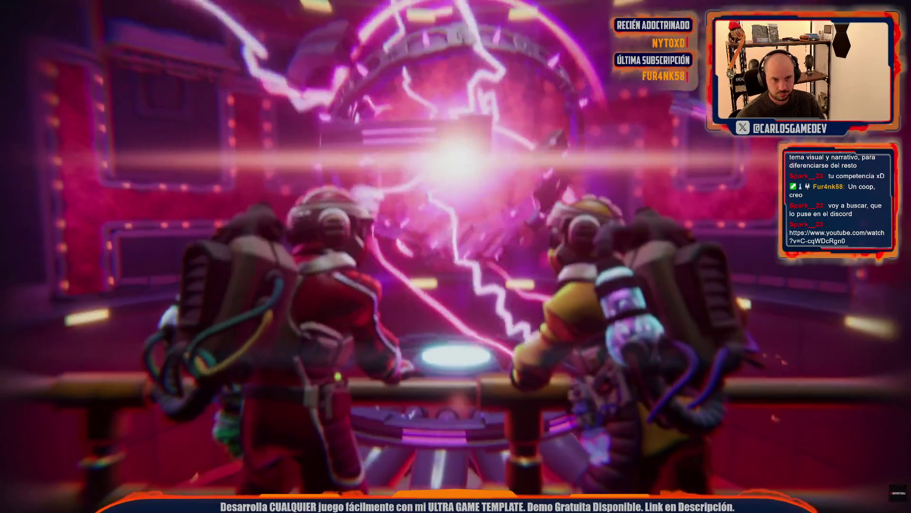
mouse_move(803, 413)
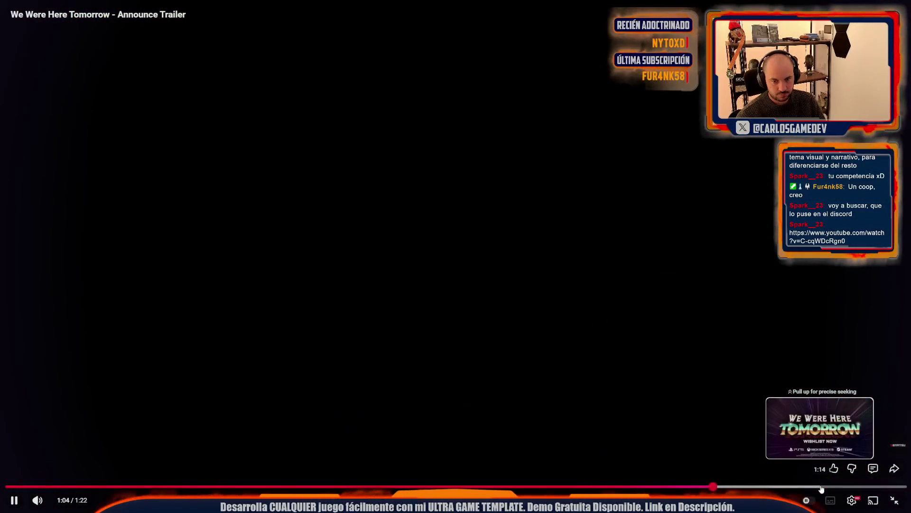
click(821, 487)
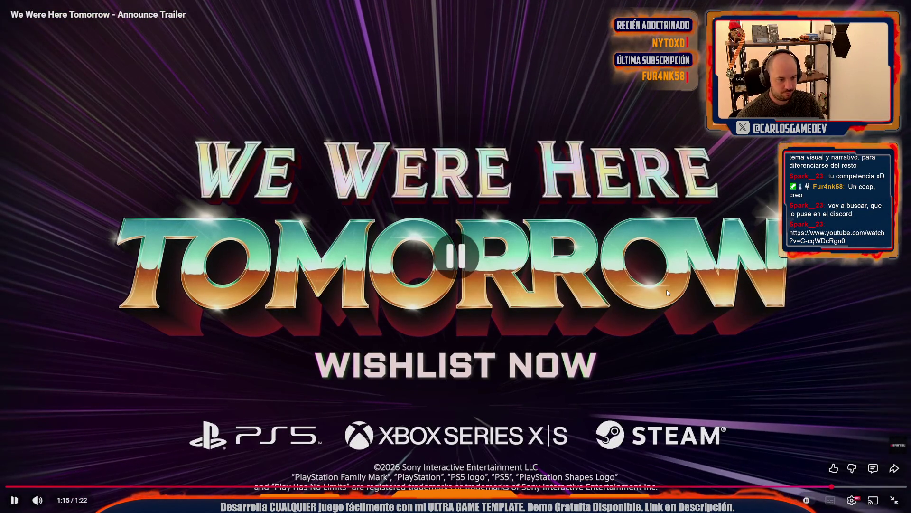
key(Escape)
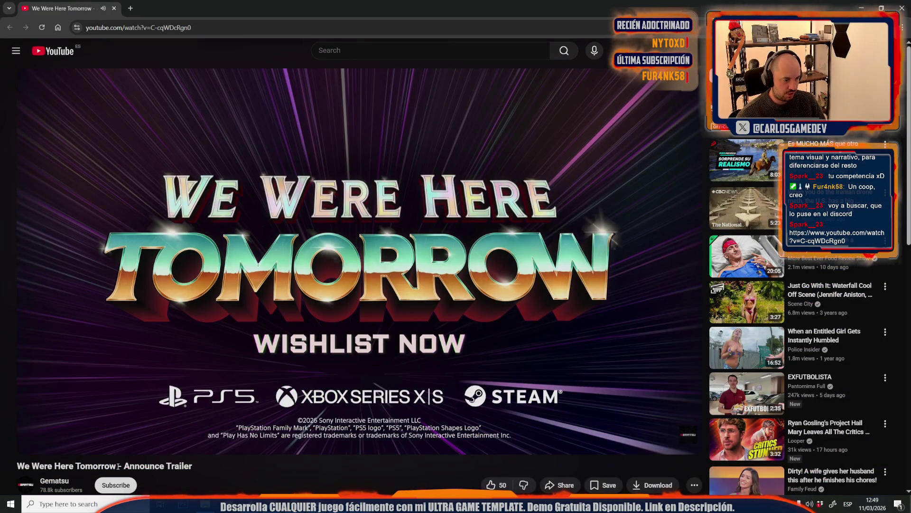
Search Google for the selected title 'We Were Here Tomorrow' in a new tab
drag(118, 467, 30, 467)
right_click(21, 467)
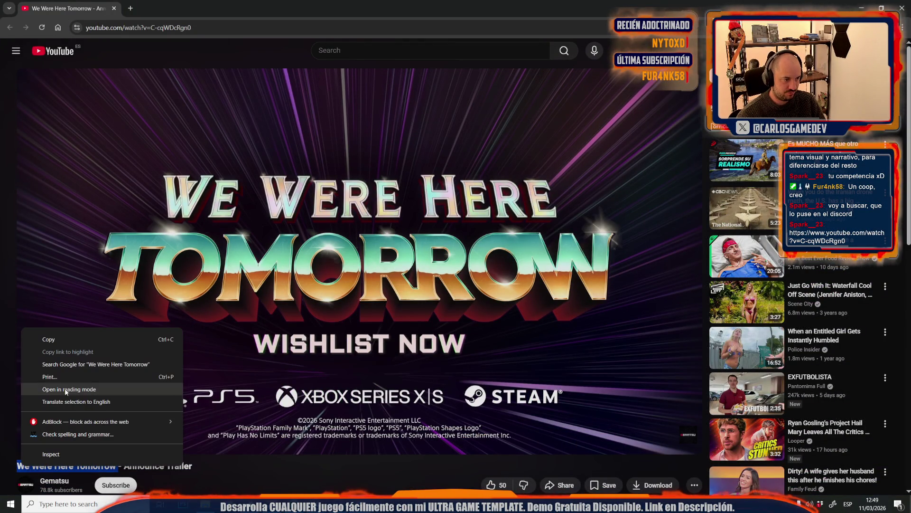
click(84, 366)
click(61, 8)
scroll(152, 244, down, 4)
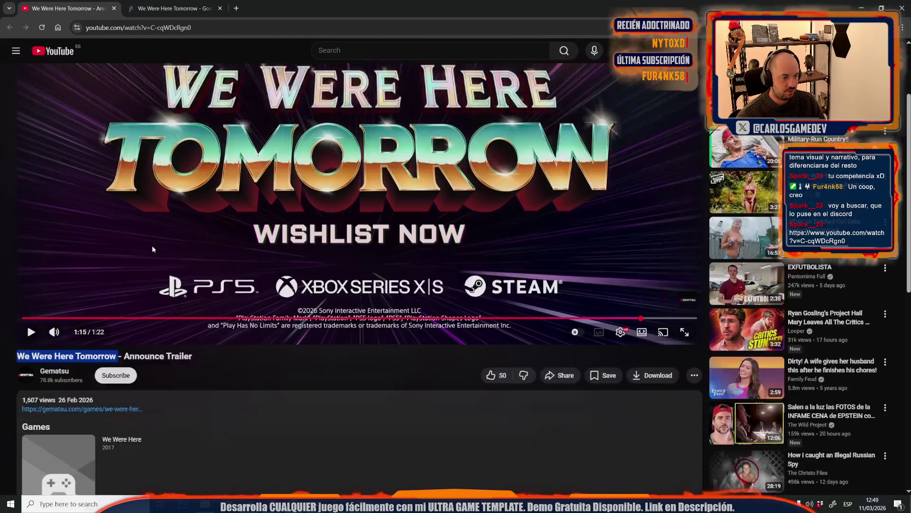
scroll(201, 292, up, 4)
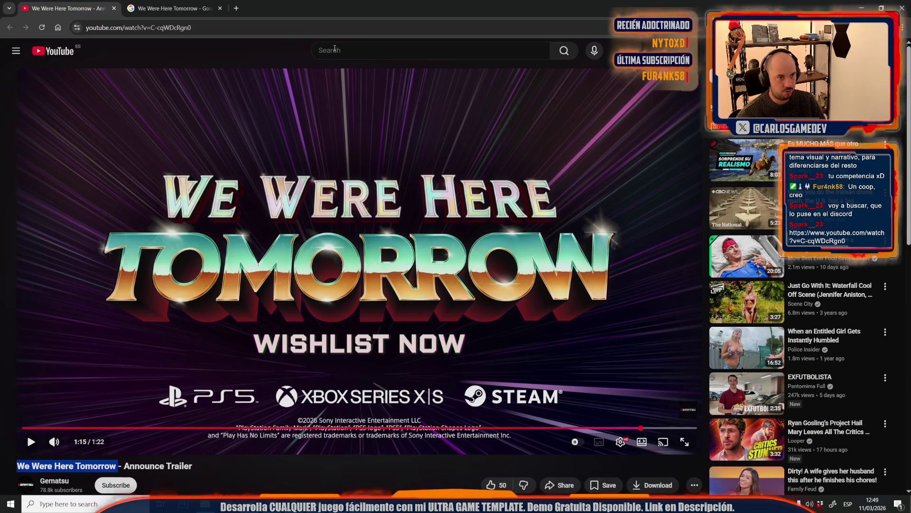
Search YouTube for 'We Were Here Tomorrow', then switch to the Google results tab
click(334, 49)
text(We Were Here Tomorrow)
key(Return)
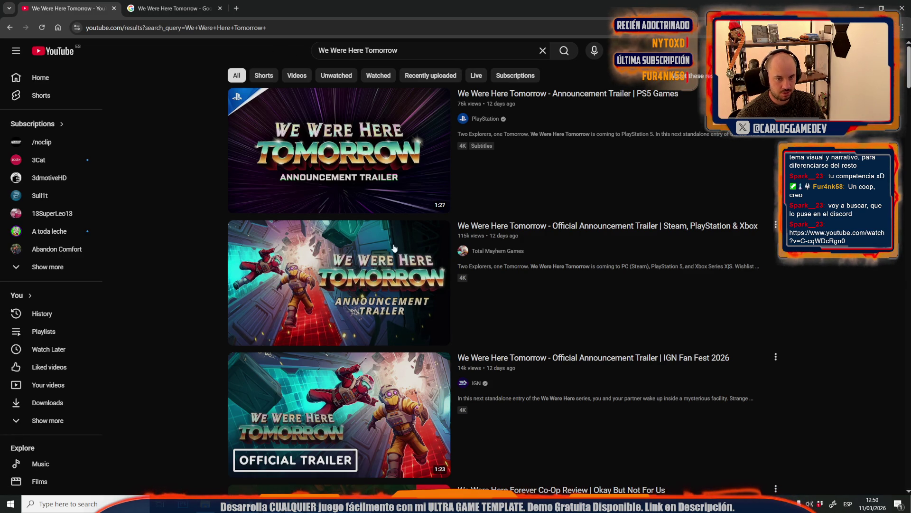
key(ctrl+Tab)
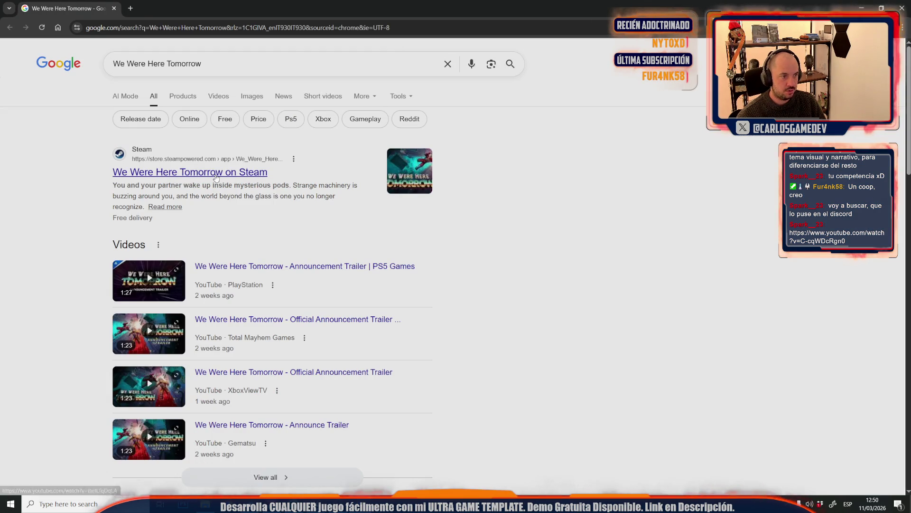
View the We Were Here Tomorrow Steam store page, then switch back to Unreal Editor
click(216, 164)
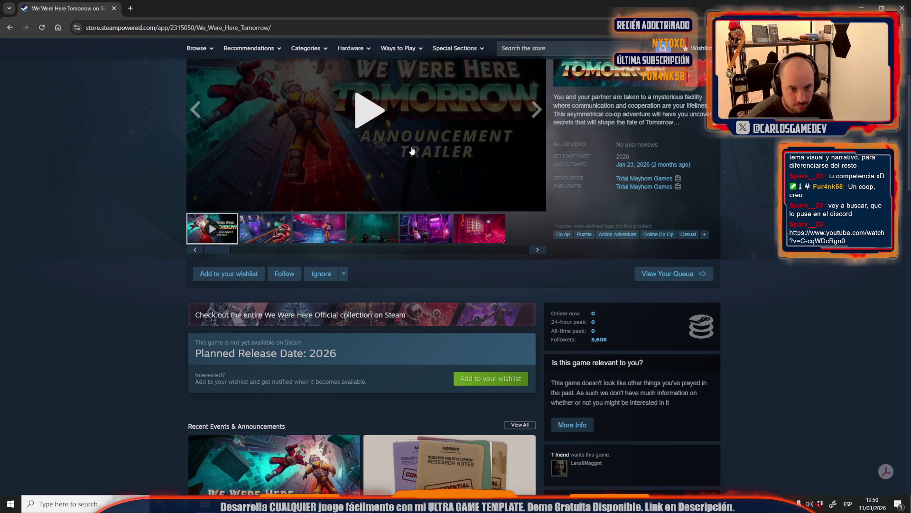
scroll(407, 192, up, 3)
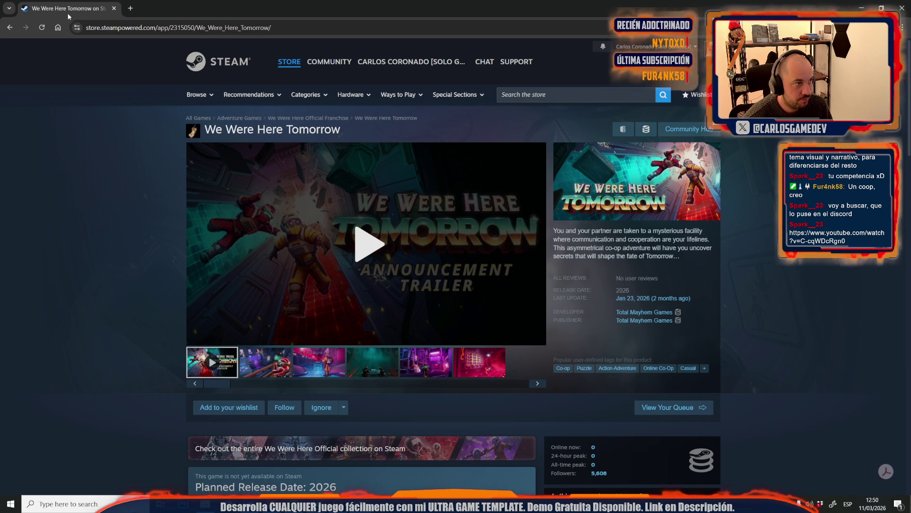
key(alt+Tab)
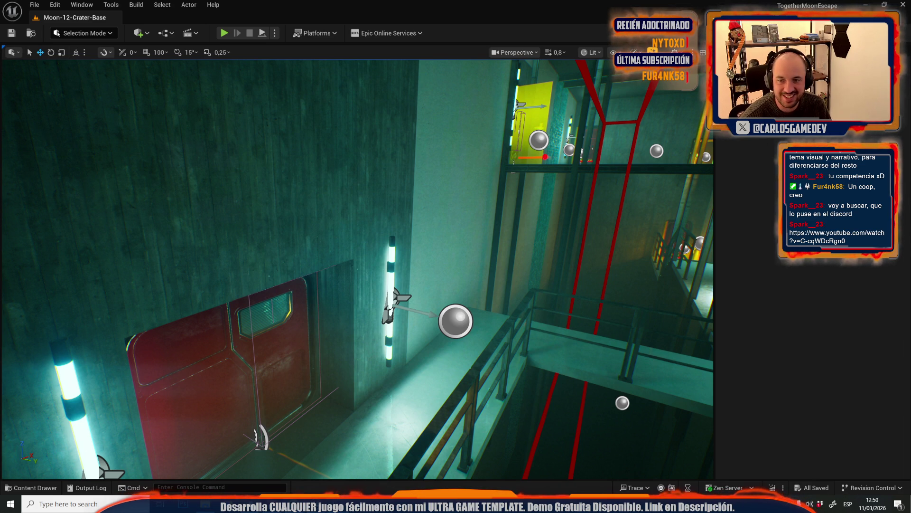
mouse_move(502, 259)
mouse_down()
mouse_move(325, 247)
mouse_move(335, 190)
mouse_move(322, 209)
mouse_move(313, 200)
mouse_move(314, 242)
mouse_move(318, 209)
mouse_up()
scroll(332, 204, up, 1)
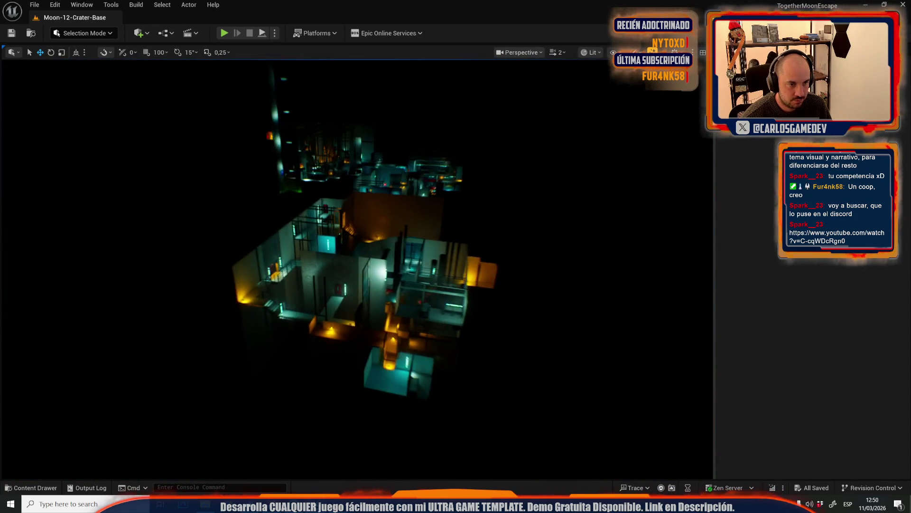
drag(318, 209, 322, 201)
scroll(321, 204, down, 2)
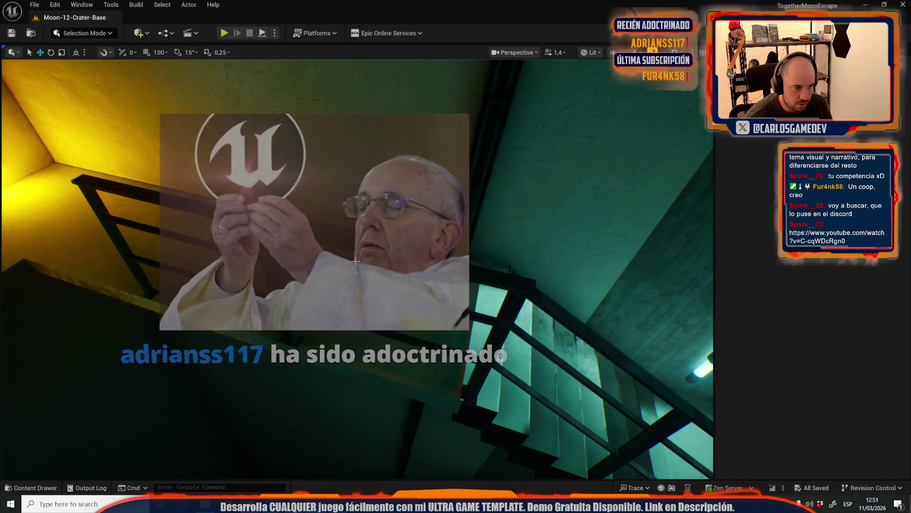
click(362, 252)
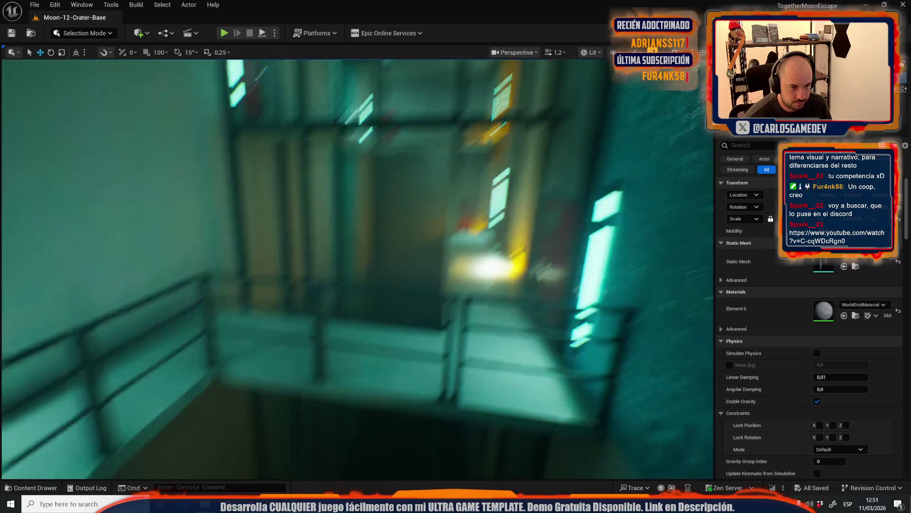
Fly the camera past the railing toward the red door and yellow lamps, briefly showing the MARKETPLACER folder
key(w)
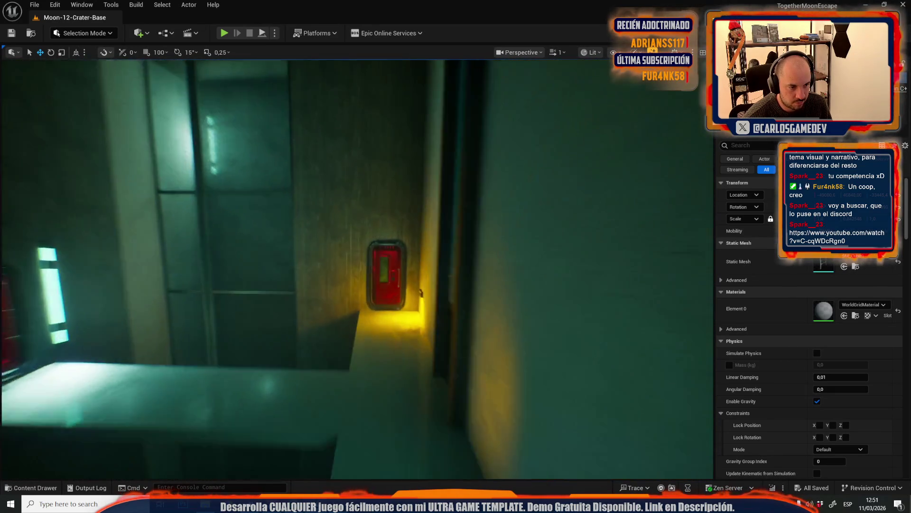
key(s)
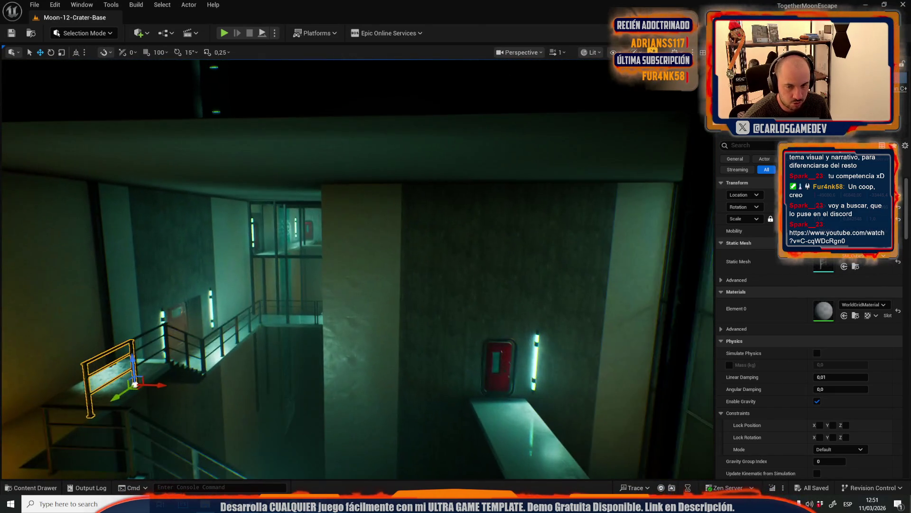
key(a)
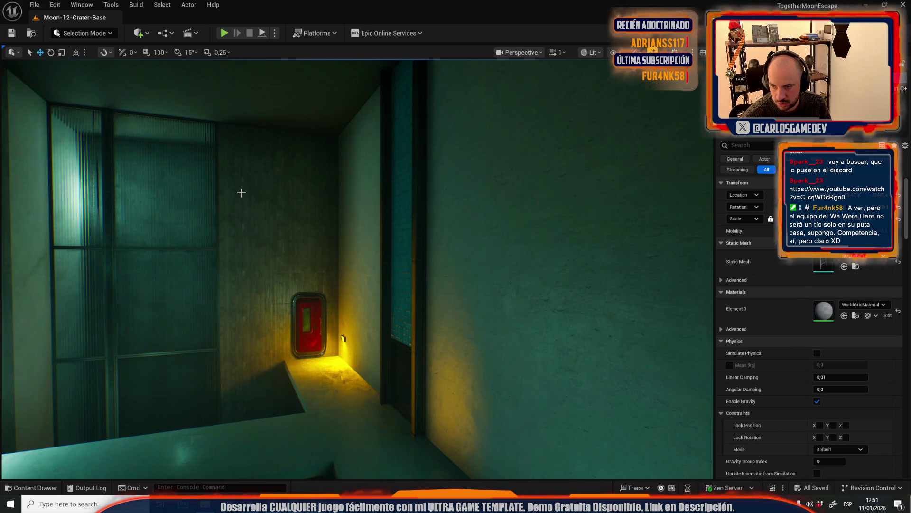
mouse_move(267, 201)
mouse_down()
mouse_move(260, 174)
mouse_move(295, 242)
mouse_up()
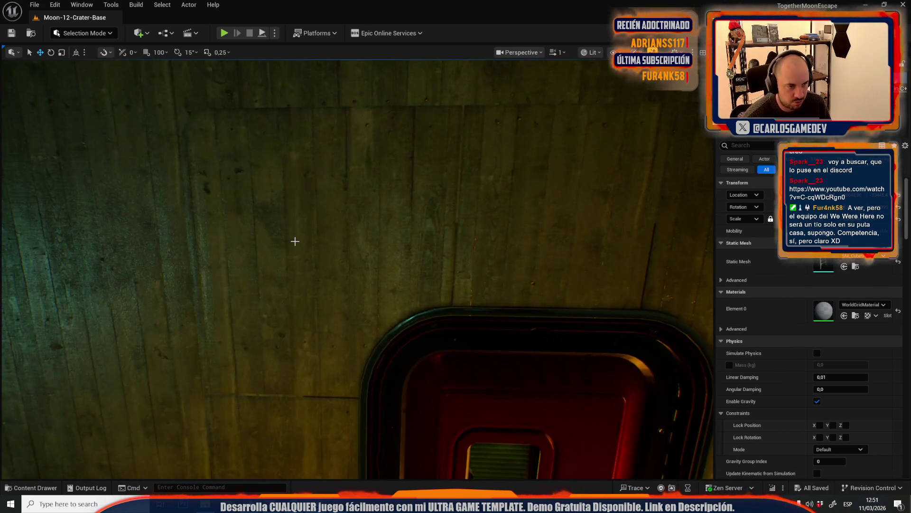
drag(399, 212, 264, 362)
click(205, 504)
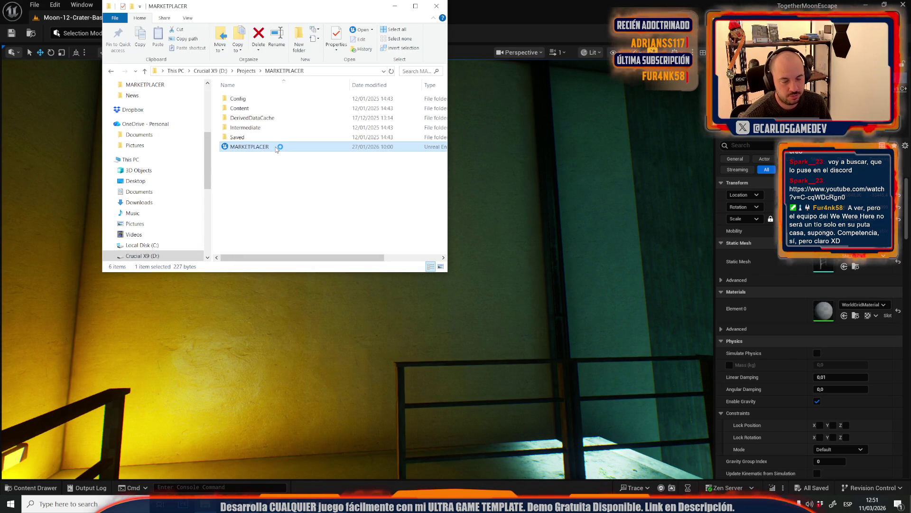
click(582, 2)
Fly into the teal stairwell along the railing and select the landing mesh
drag(358, 229, 365, 249)
scroll(358, 230, down, 3)
scroll(358, 229, up, 2)
click(365, 250)
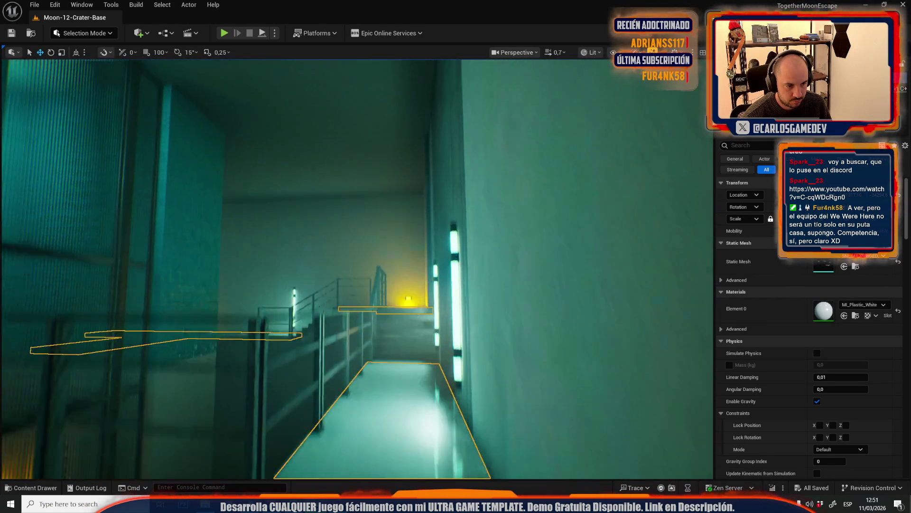
Fly through the stairwell toward the railed corridor and select a vertical metal beam
drag(365, 249, 365, 249)
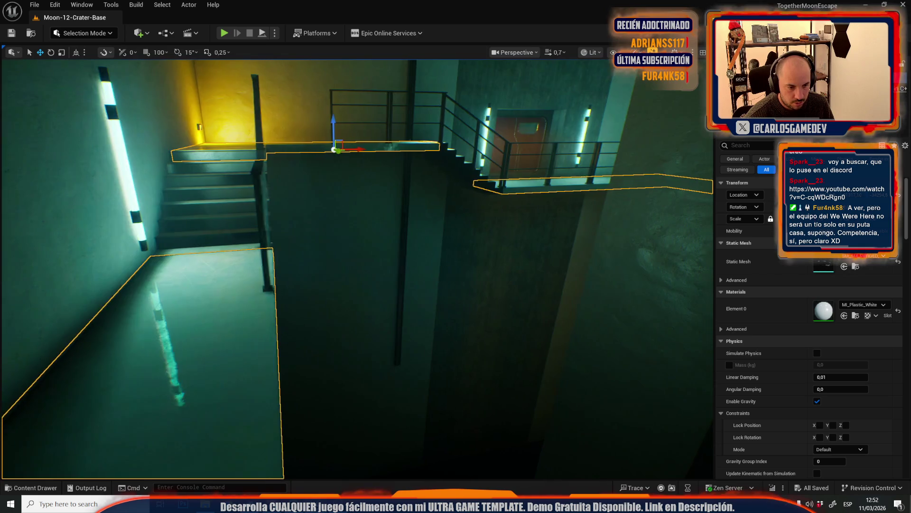
drag(364, 250, 365, 250)
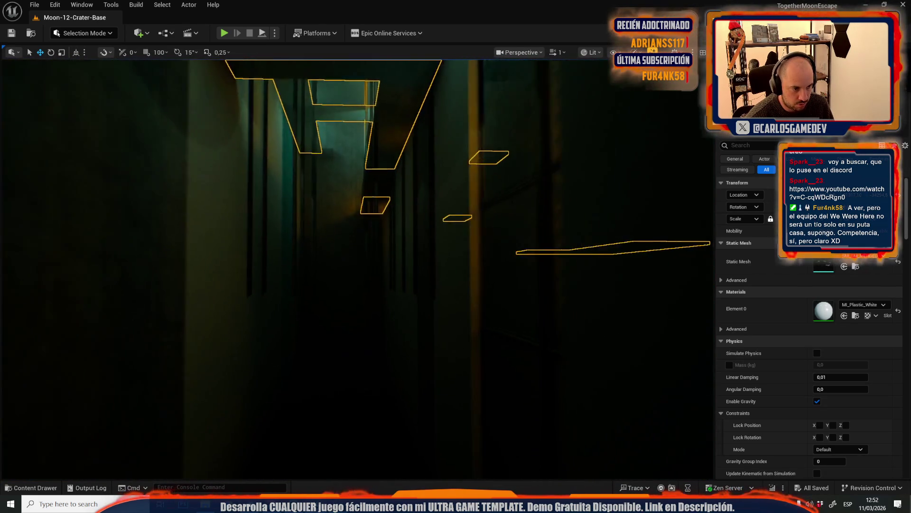
drag(308, 325, 308, 325)
click(262, 314)
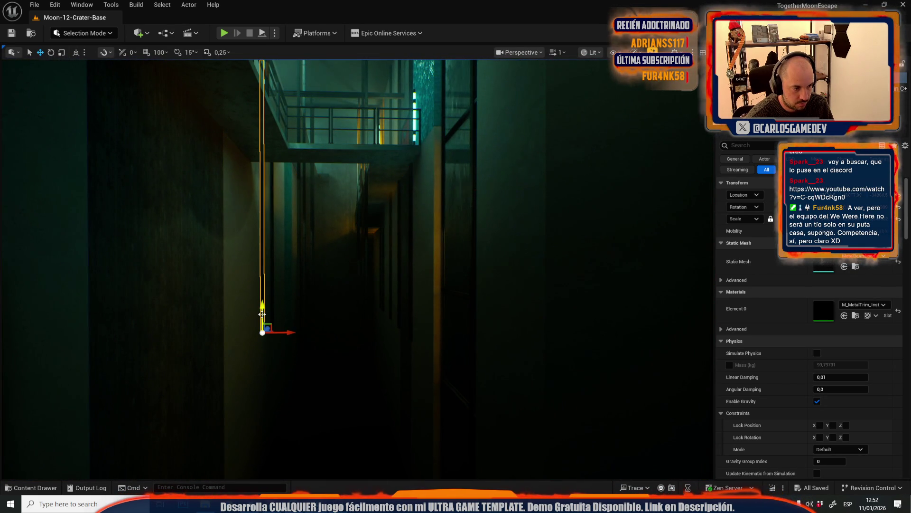
scroll(272, 245, up, 5)
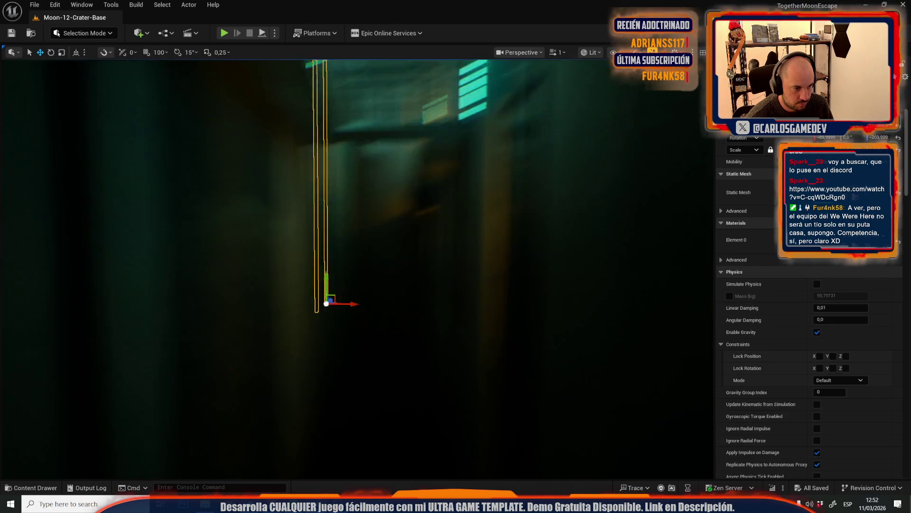
scroll(313, 263, up, 5)
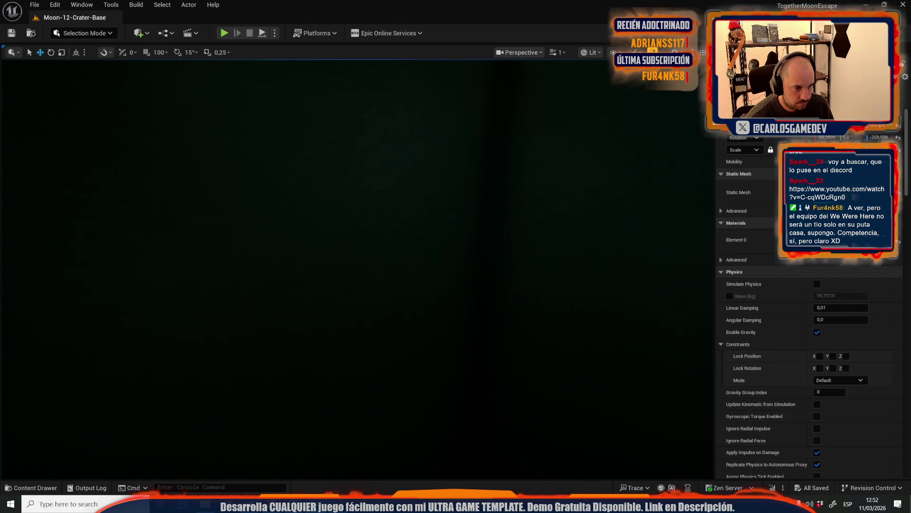
Switch the viewport to Unlit (Alt+3) and select another beam inside the elevator shaft
key(alt+3)
scroll(336, 271, down, 5)
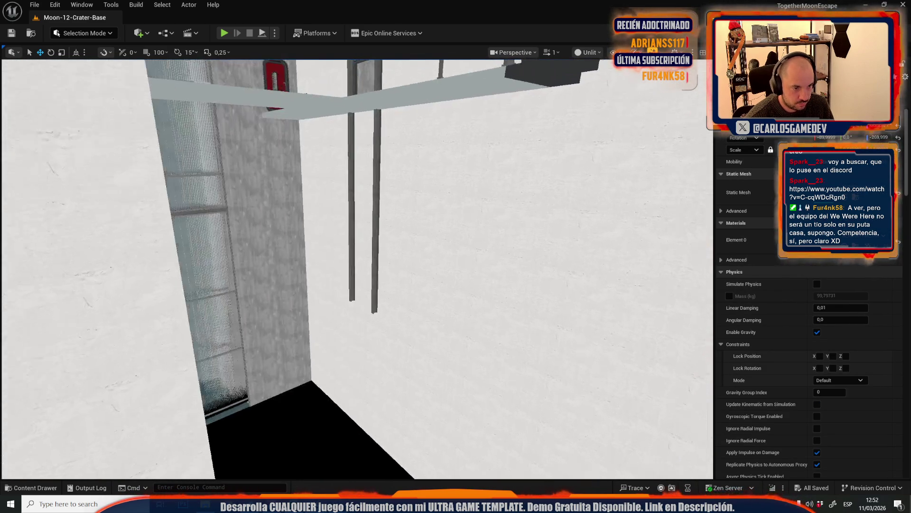
mouse_move(375, 255)
mouse_down()
mouse_move(303, 285)
mouse_move(368, 258)
mouse_move(294, 218)
mouse_up()
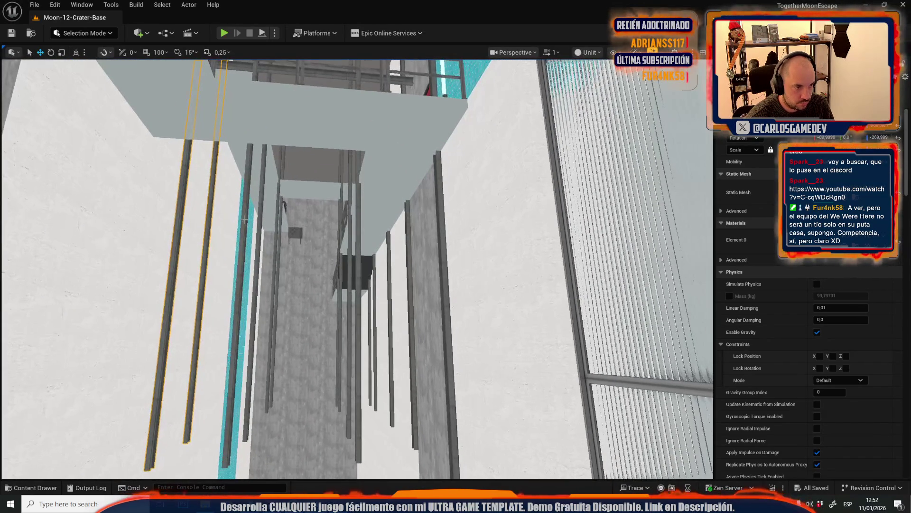
ctrl+click(260, 222)
Set the viewport view mode back to Lit and look over the stairwell from several angles
click(588, 53)
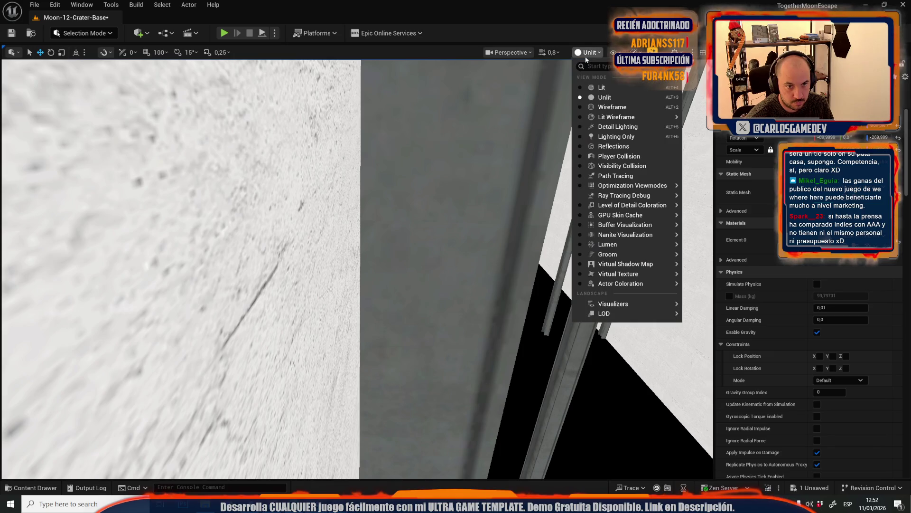
click(596, 81)
drag(356, 266, 313, 257)
drag(471, 276, 472, 276)
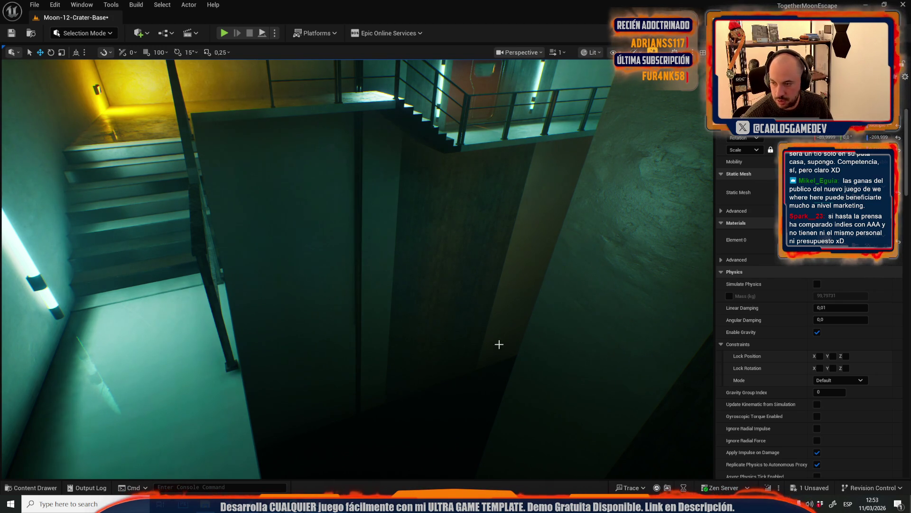
drag(401, 346, 401, 346)
Switch to the MARKETPLACER editor, show its 20-folder FAB content, then bring up its Explorer folder
mouse_move(316, 504)
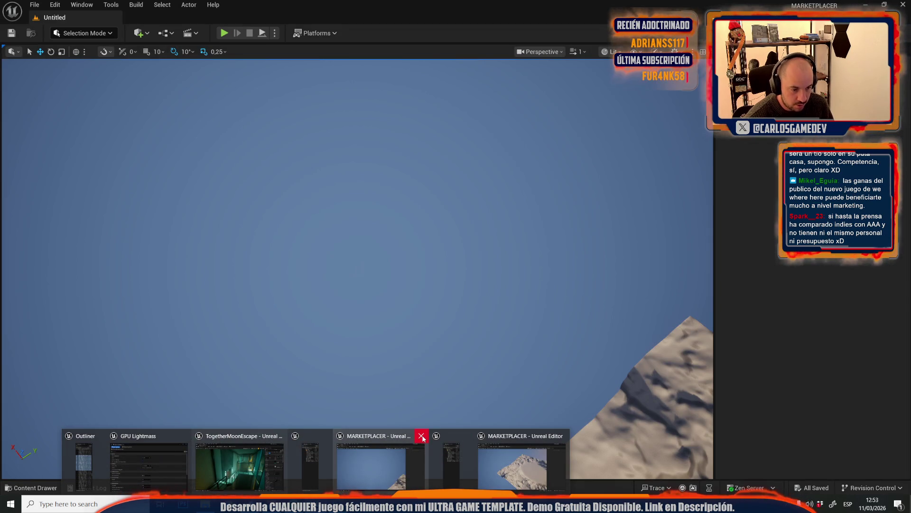
click(422, 438)
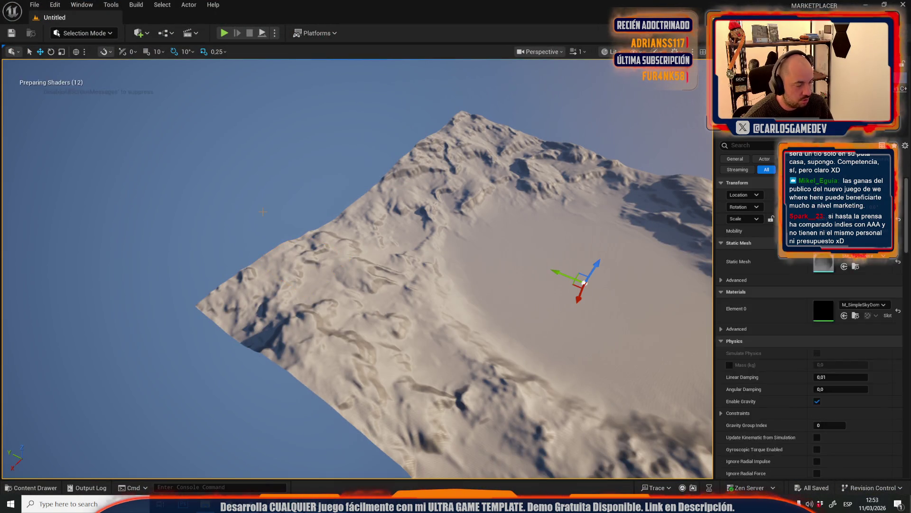
key(ctrl+space)
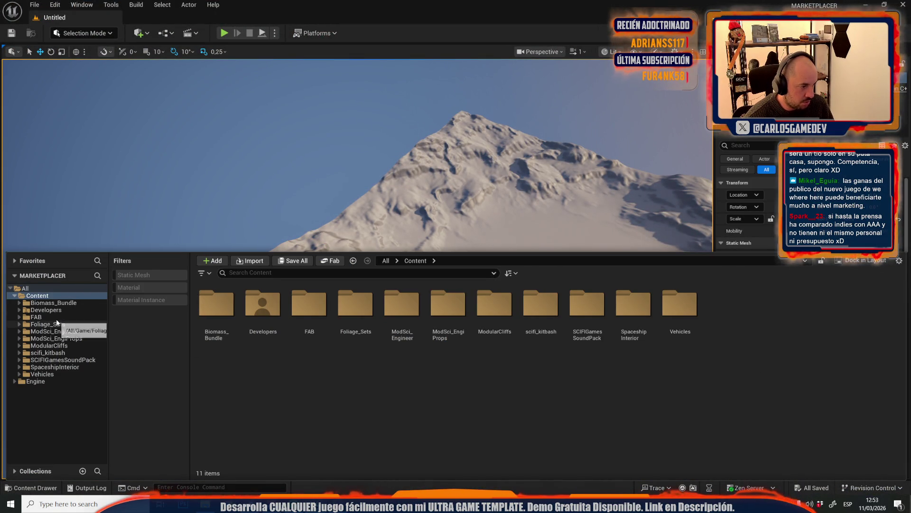
click(64, 319)
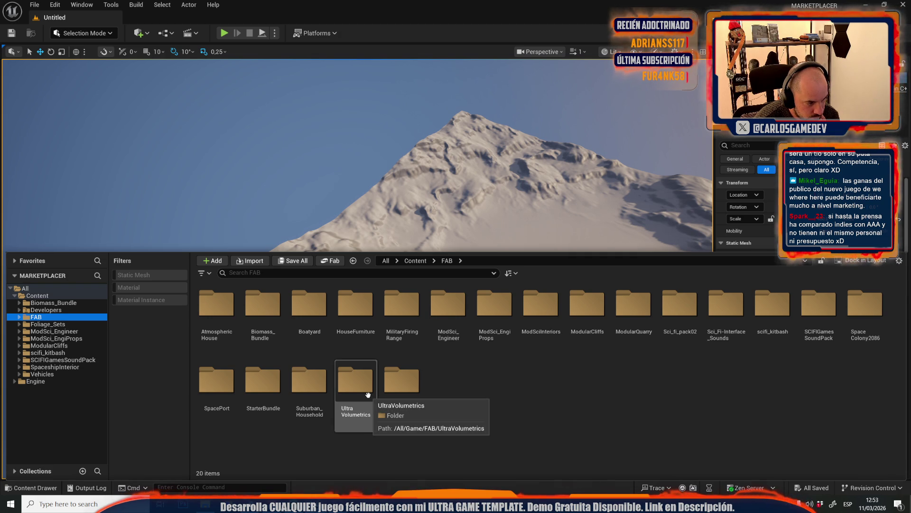
key(alt+Tab)
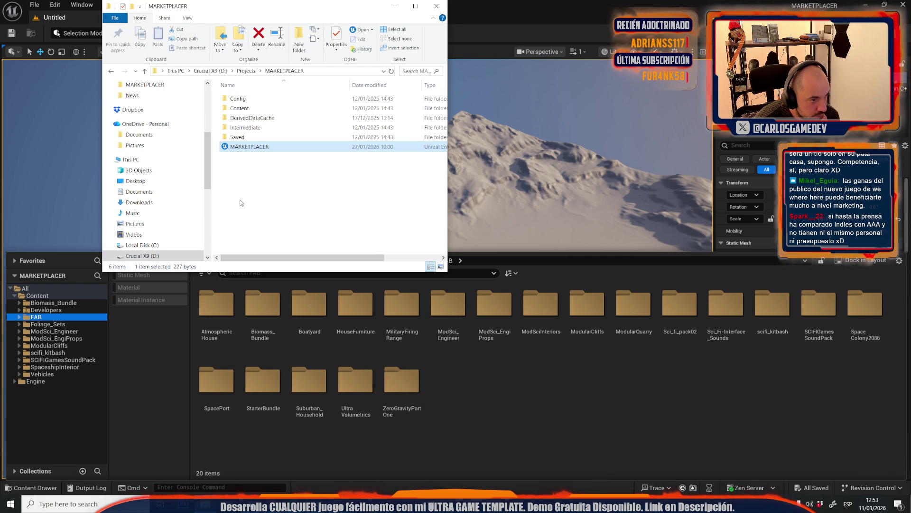
Browse the older project's folder E:\ue5projects\marketplacer\Content, then return to the Unreal editor
scroll(152, 200, down, 1)
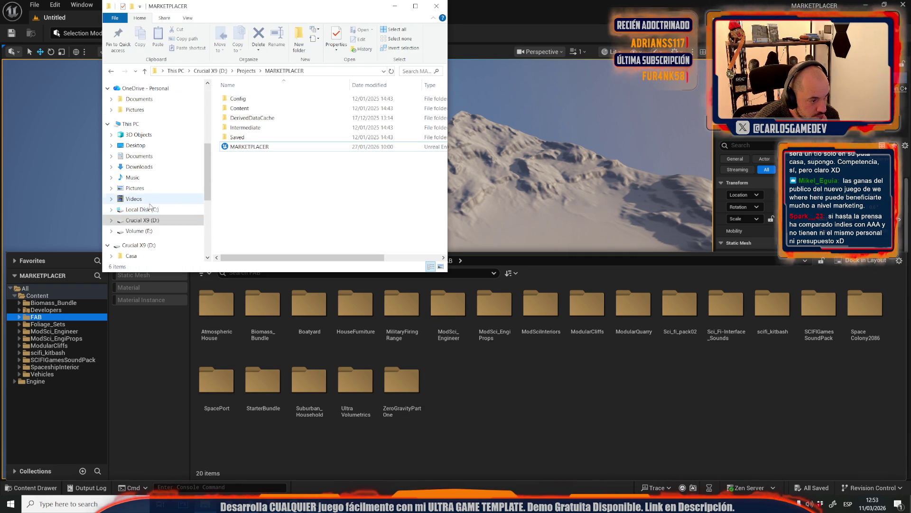
click(139, 230)
scroll(299, 161, down, 5)
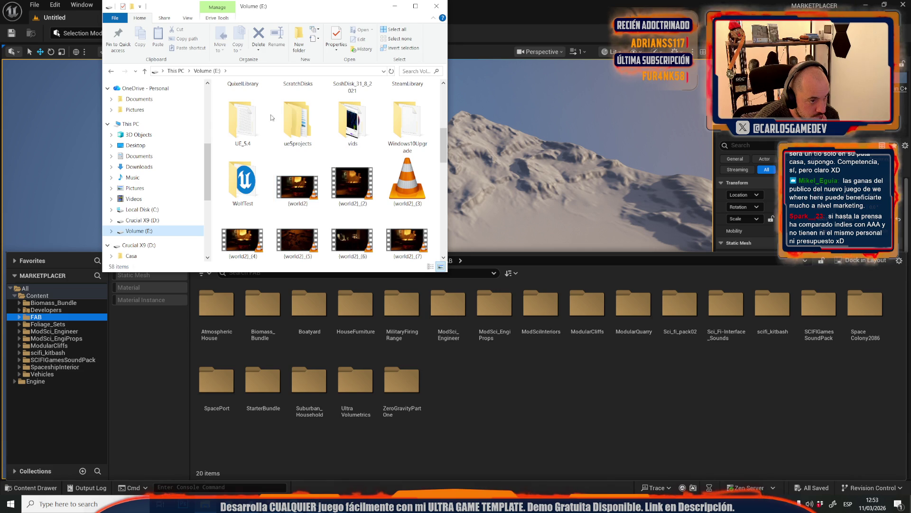
double_click(297, 123)
scroll(308, 190, down, 2)
scroll(309, 195, down, 3)
double_click(266, 208)
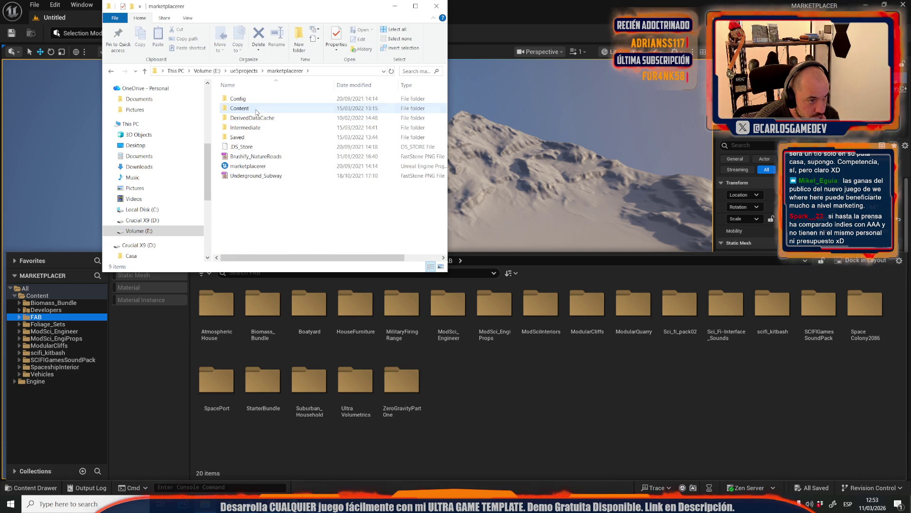
double_click(256, 109)
scroll(281, 169, down, 9)
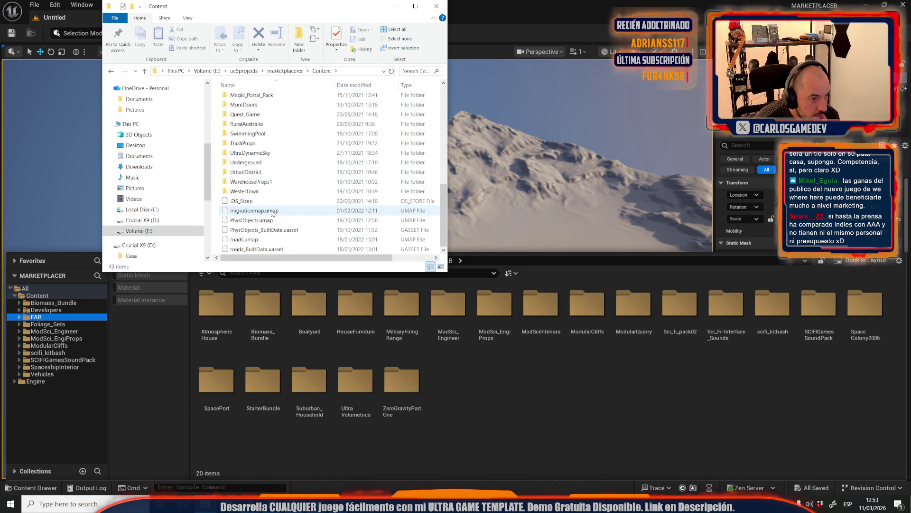
scroll(272, 213, up, 9)
click(379, 350)
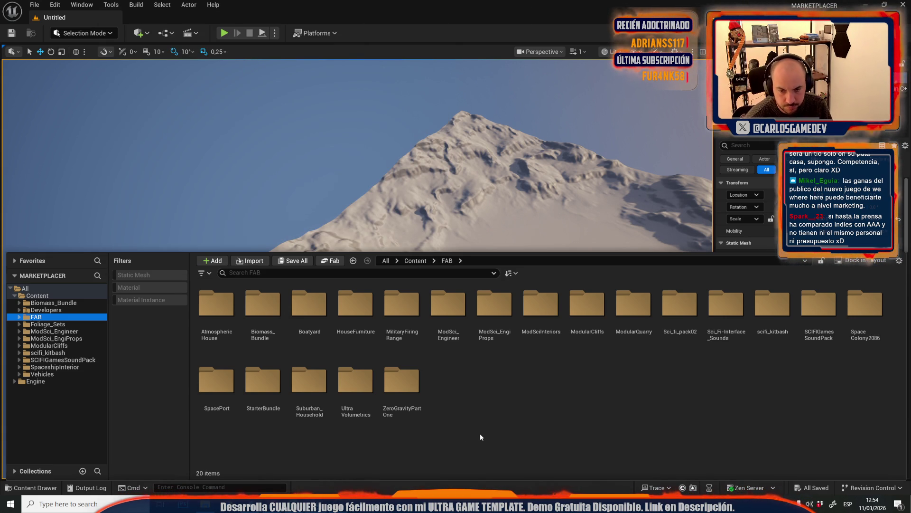
Load the Demonstration level from MilitaryFiringRange > FiringRange > Maps in the Content Drawer
double_click(401, 304)
double_click(216, 306)
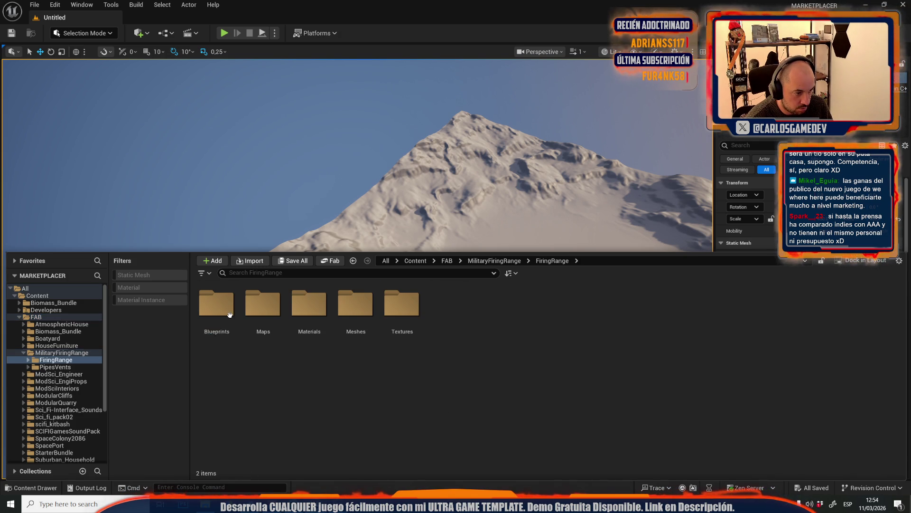
click(270, 341)
double_click(270, 341)
click(216, 308)
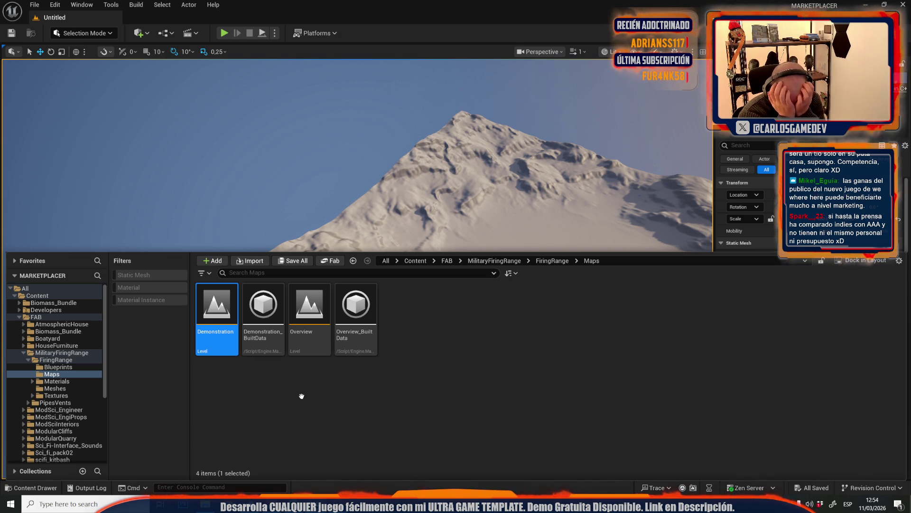
key(Return)
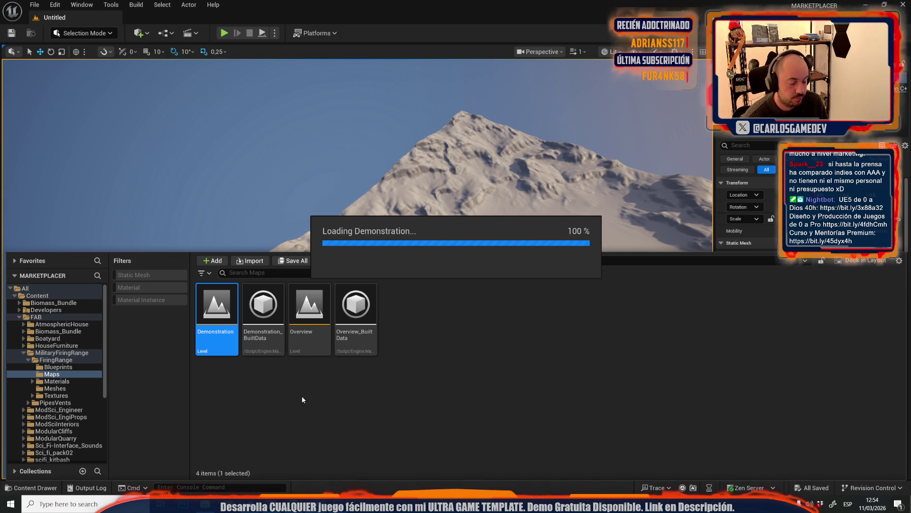
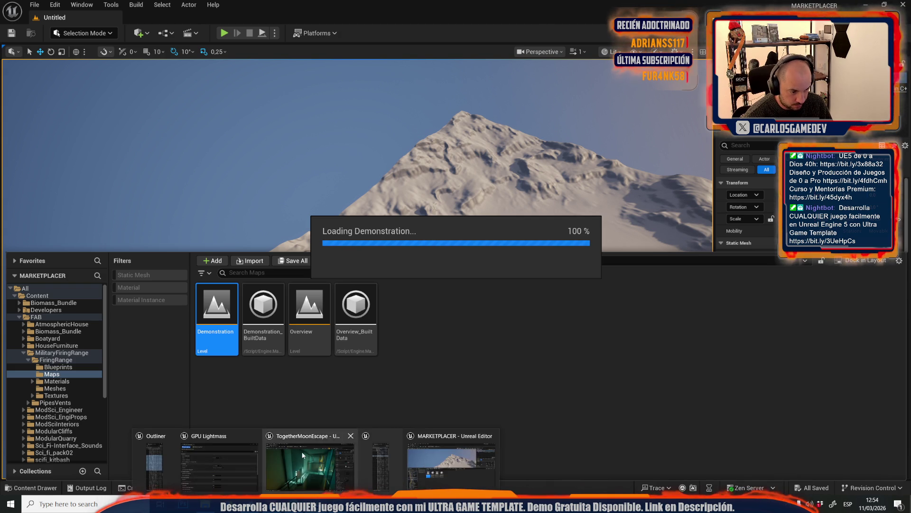
Fly the camera down the Moon-12-Crater-Base stairwell to the landing and along the walkway
key(Up)
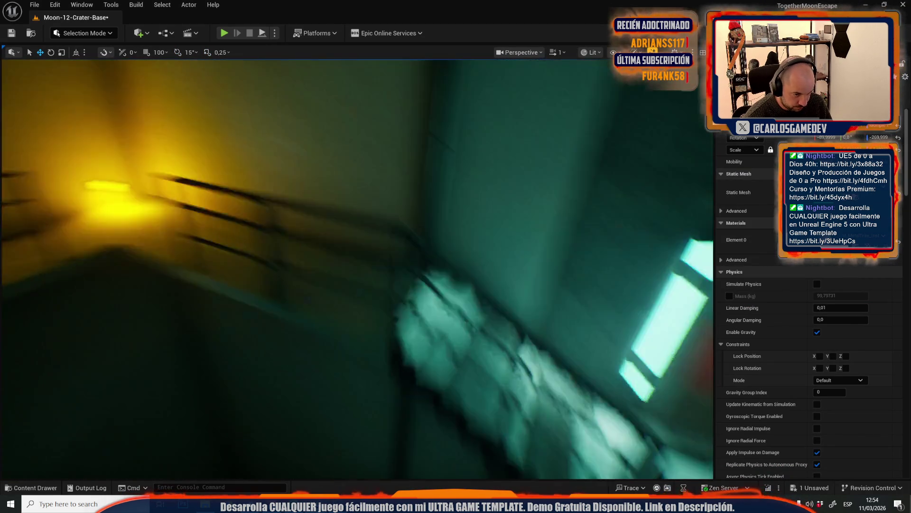
scroll(357, 269, down, 1)
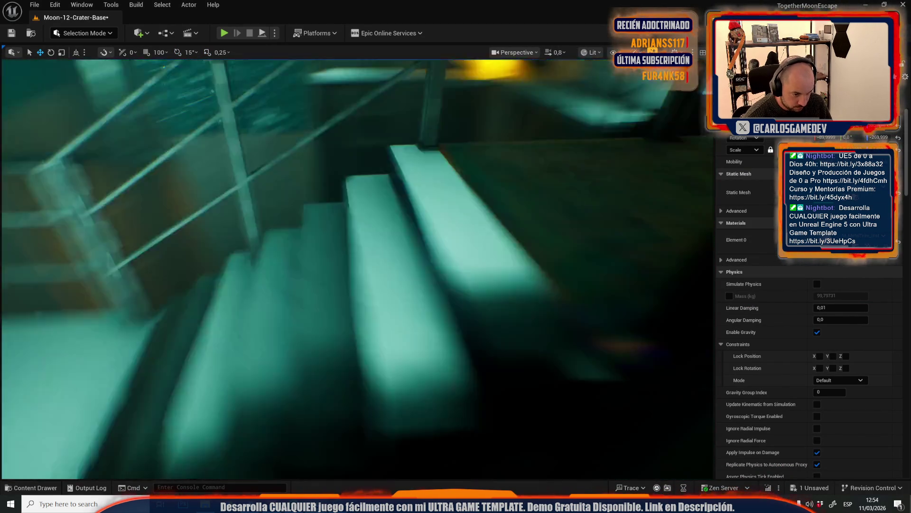
scroll(357, 270, up, 1)
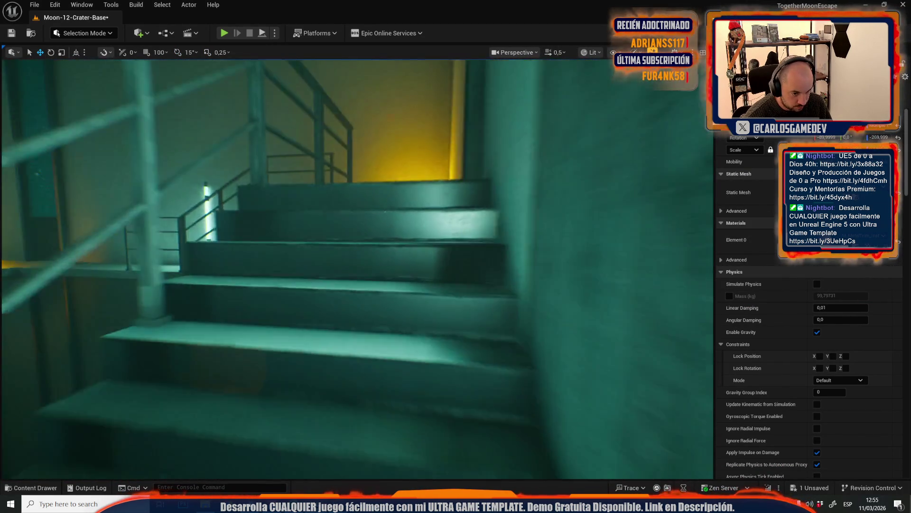
key(Up)
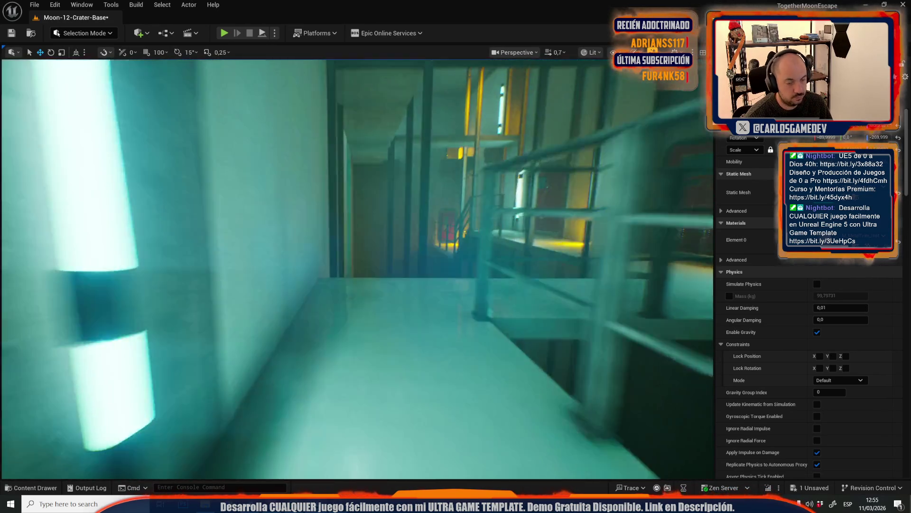
key(w)
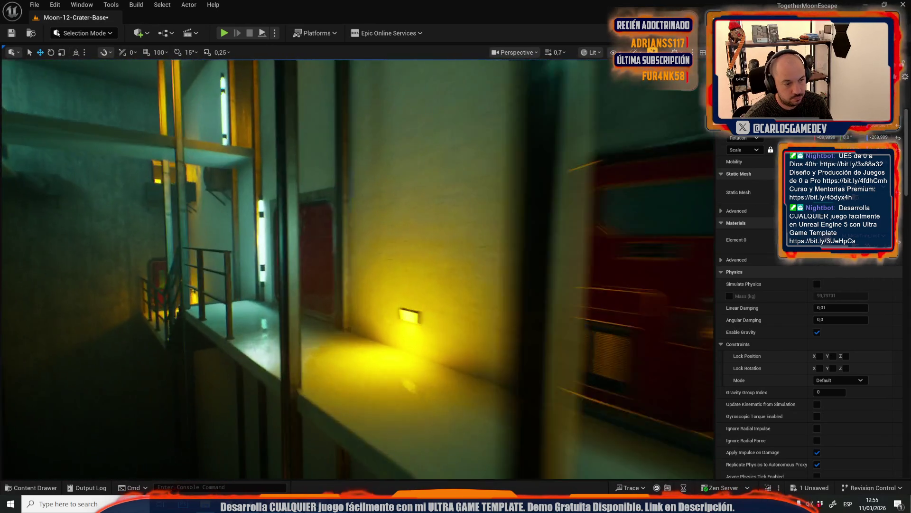
scroll(357, 269, up, 2)
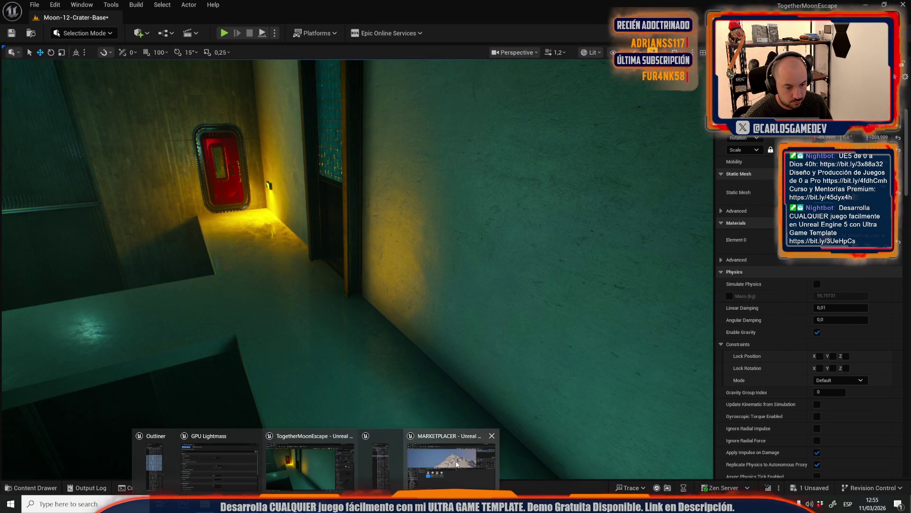
Glance at the MARKETPLACER editor, then return to TogetherMoonEscape and fly through the corridors
click(456, 461)
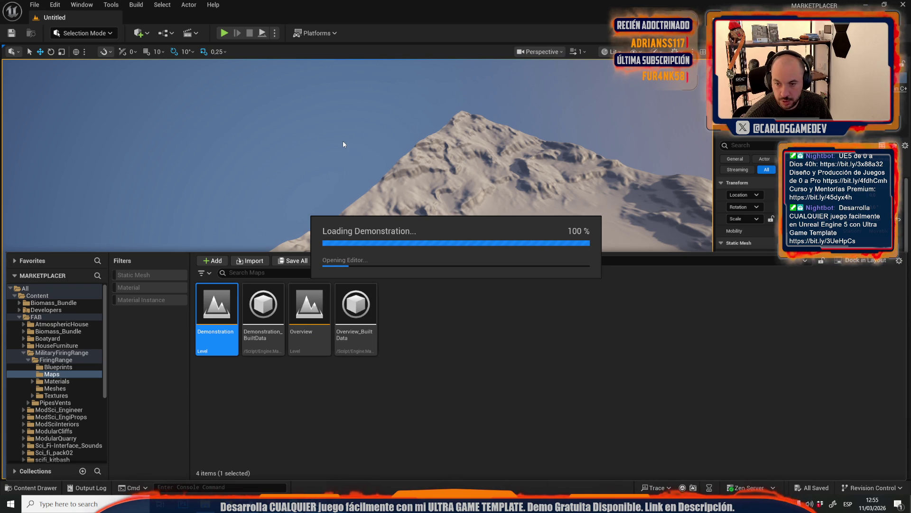
key(alt+Tab)
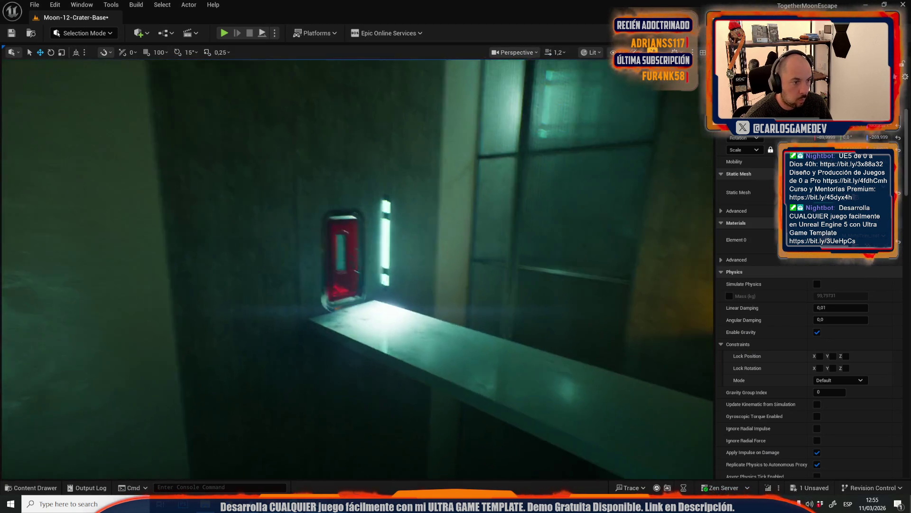
key(w)
key(w)
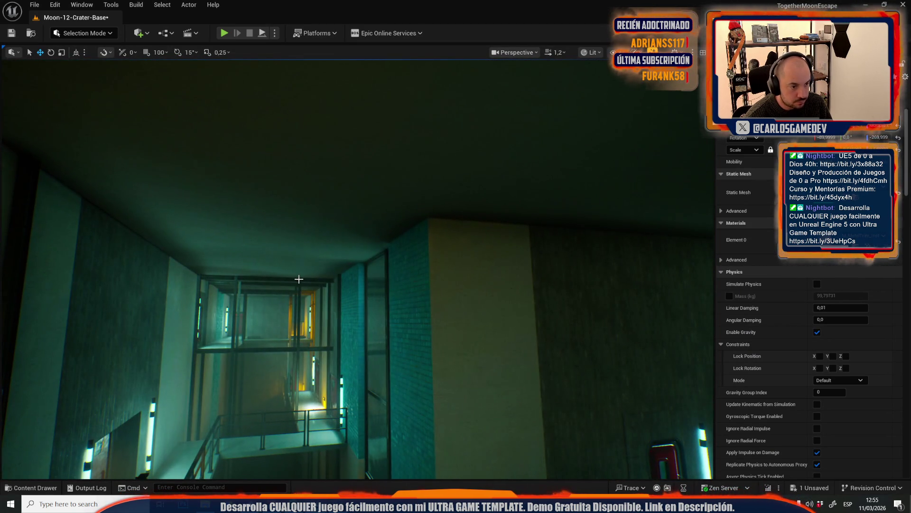
Select the horizontal beam and drag it sideways to the right with its move gizmo
click(278, 282)
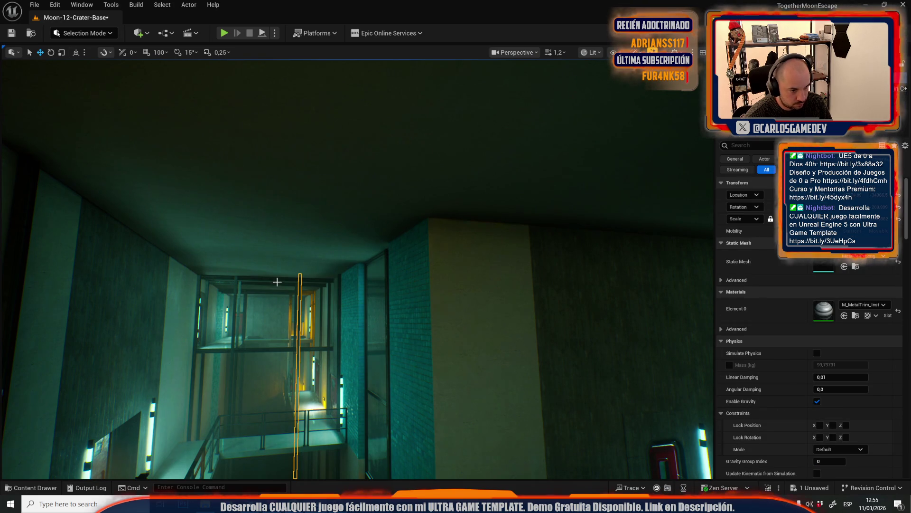
click(210, 279)
drag(203, 280, 193, 141)
drag(377, 310, 399, 267)
drag(337, 267, 455, 238)
scroll(456, 237, down, 2)
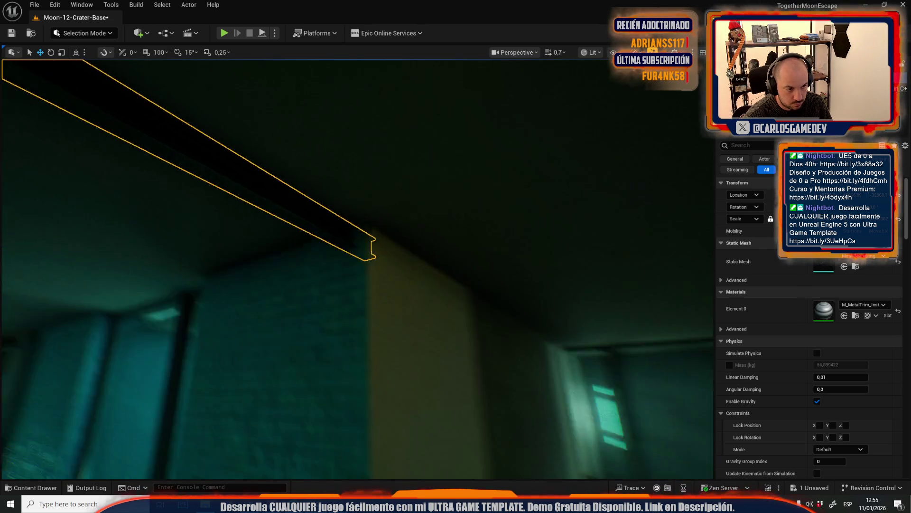
scroll(220, 347, down, 2)
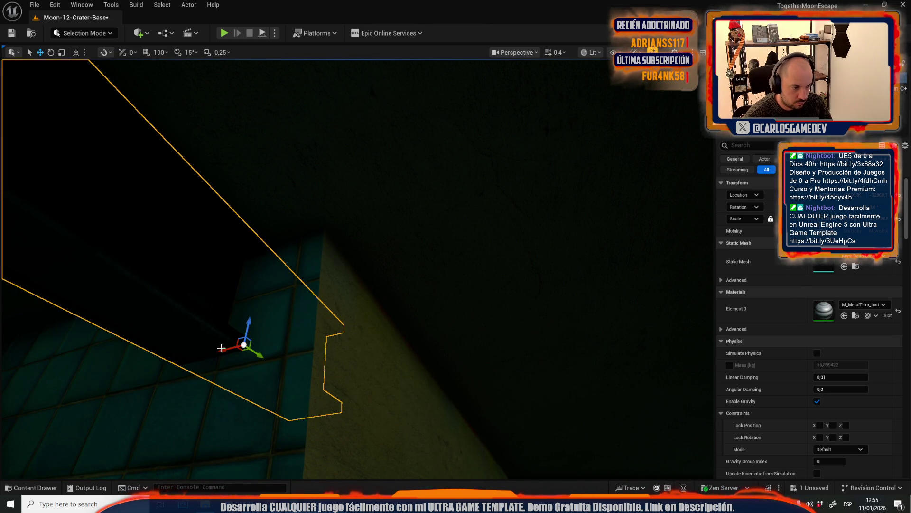
mouse_move(232, 348)
mouse_down()
mouse_move(403, 309)
mouse_move(490, 321)
mouse_move(500, 287)
mouse_move(273, 285)
mouse_move(307, 382)
mouse_up()
Select the six-material wall mesh, then switch to MARKETPLACER and bring its railing and floor into view
click(273, 285)
mouse_move(314, 503)
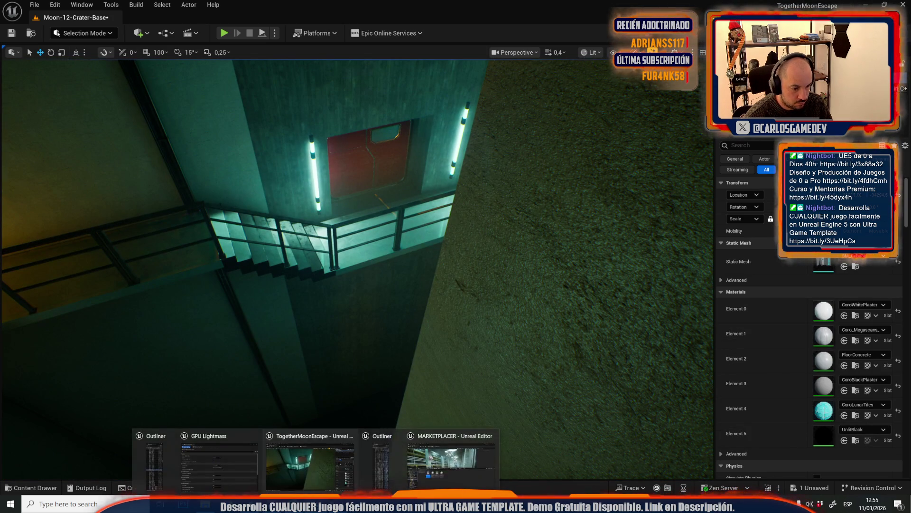
click(440, 471)
mouse_move(428, 215)
mouse_down()
mouse_move(333, 237)
mouse_move(285, 263)
mouse_up()
Select the floor, yellow railing and ceiling meshes while flying around the lit room
click(285, 262)
click(287, 247)
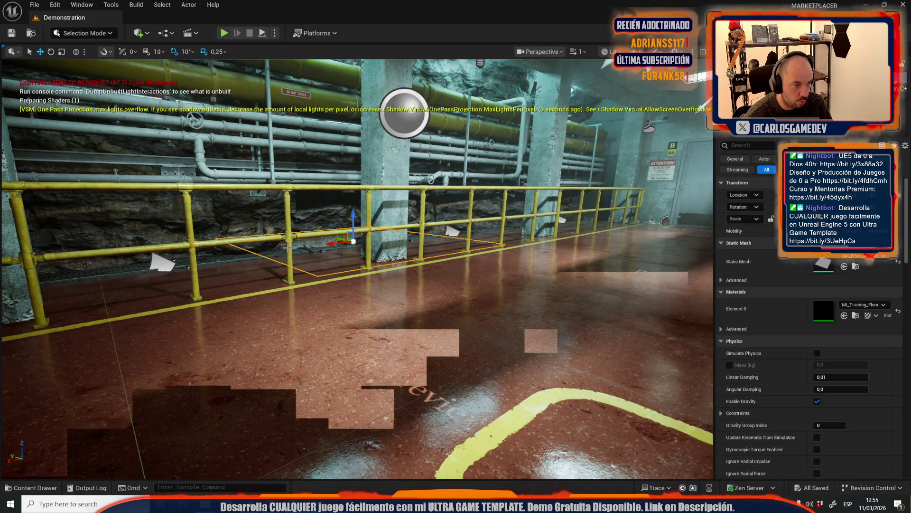
mouse_move(287, 247)
mouse_down()
mouse_move(286, 227)
mouse_move(180, 227)
mouse_move(219, 223)
mouse_move(219, 265)
mouse_move(266, 237)
mouse_move(247, 238)
mouse_move(275, 238)
mouse_move(252, 233)
mouse_move(251, 224)
mouse_move(280, 228)
mouse_up()
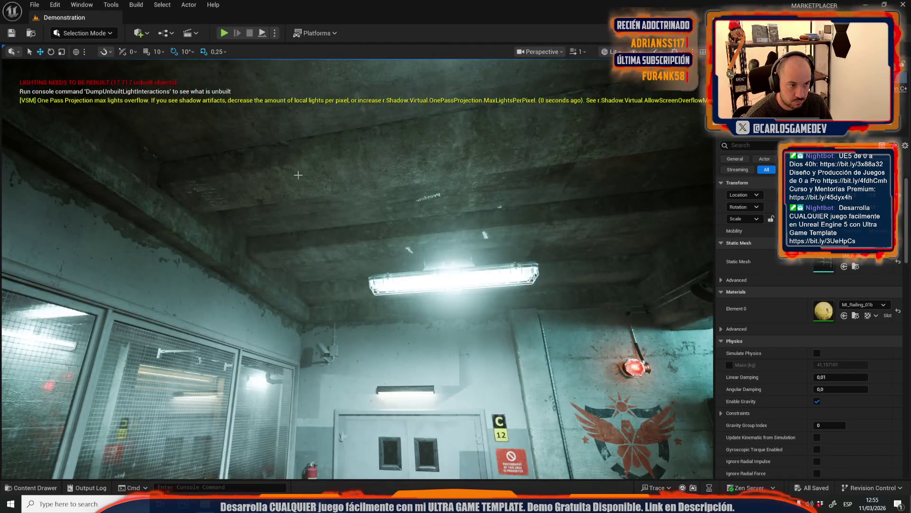
click(301, 159)
drag(301, 160, 285, 181)
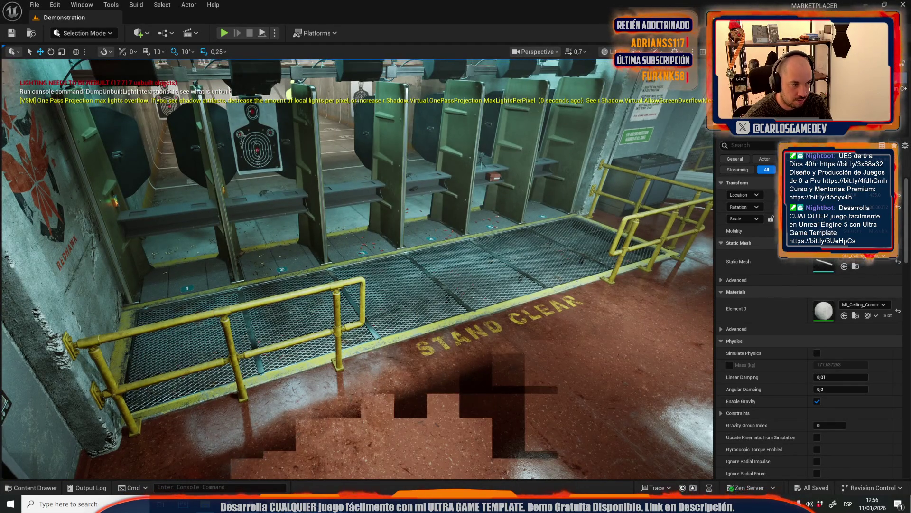
drag(381, 314, 332, 266)
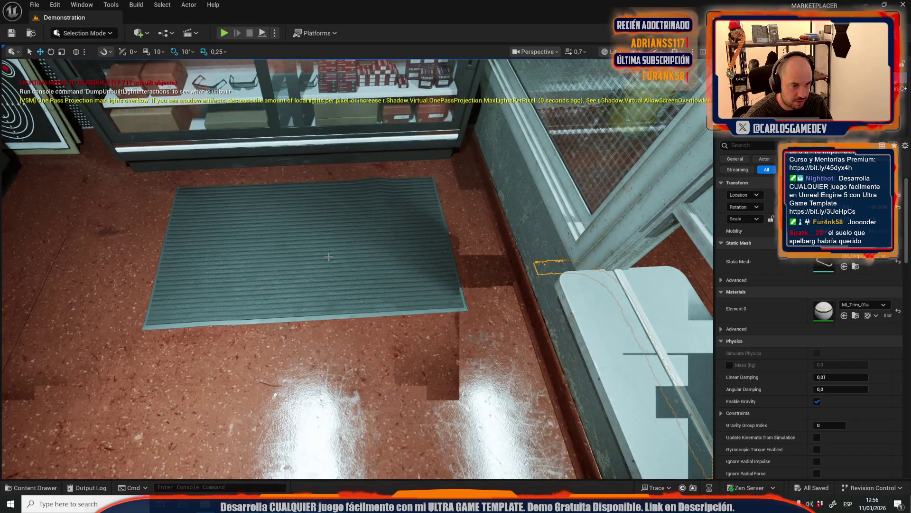
Focus on the floor mat, then select the roof target rail and browse to its asset
click(329, 256)
key(f)
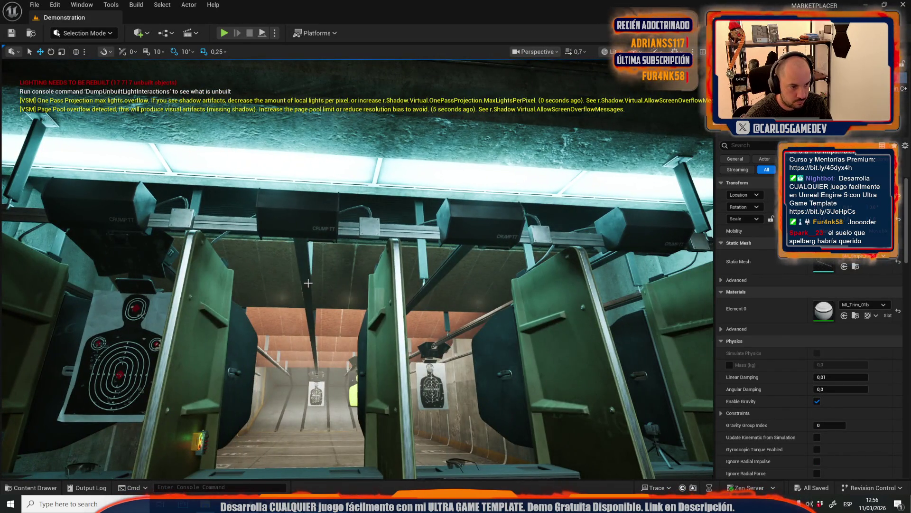
click(308, 283)
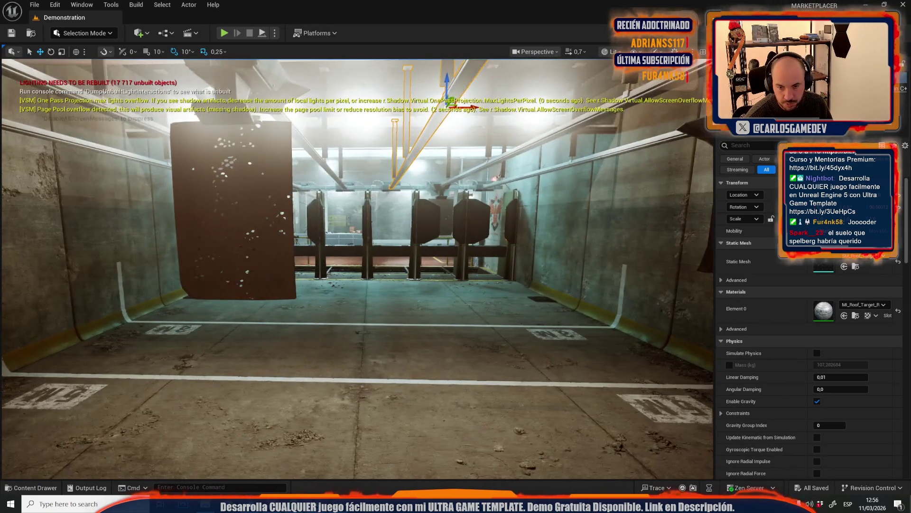
click(856, 267)
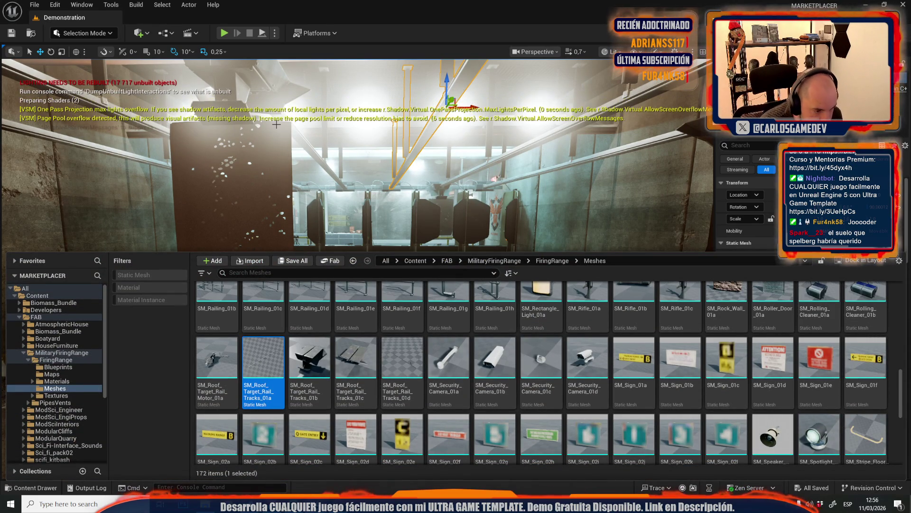
Reopen the Content Browser with Ctrl+Space, enlarge it, and scroll the Meshes grid to the SM_Railing assets
drag(333, 190, 352, 190)
drag(384, 233, 384, 209)
key(ctrl+space)
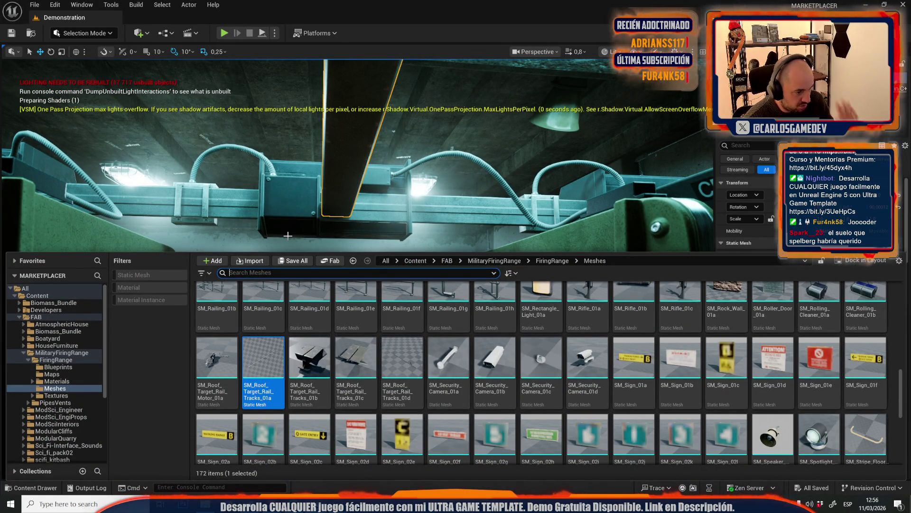
mouse_move(324, 370)
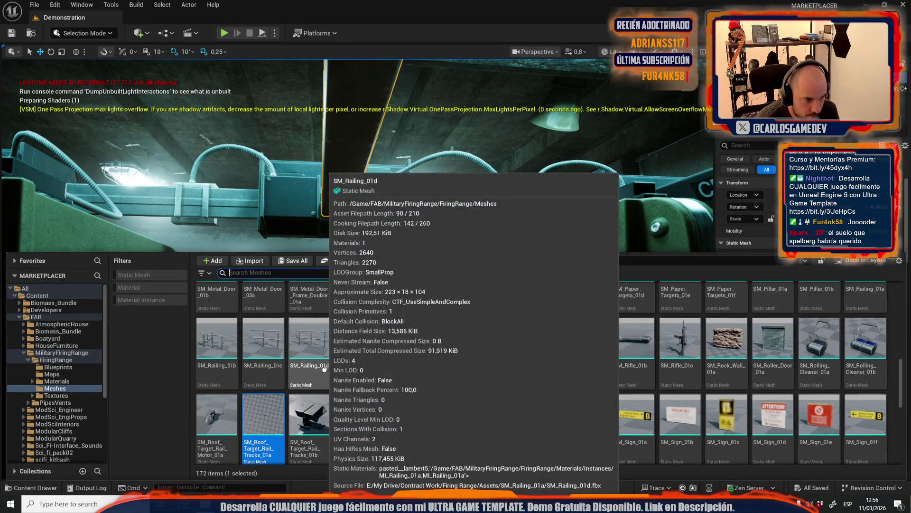
scroll(324, 369, up, 3)
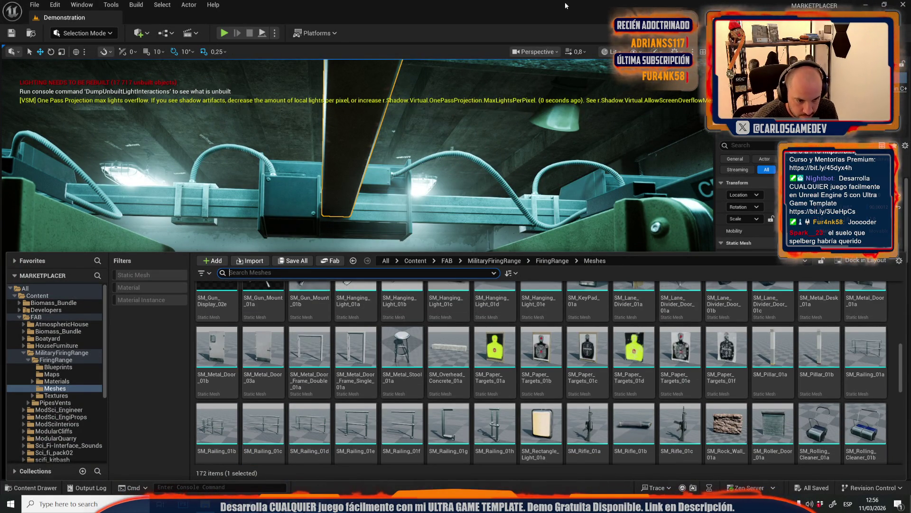
scroll(381, 370, up, 1)
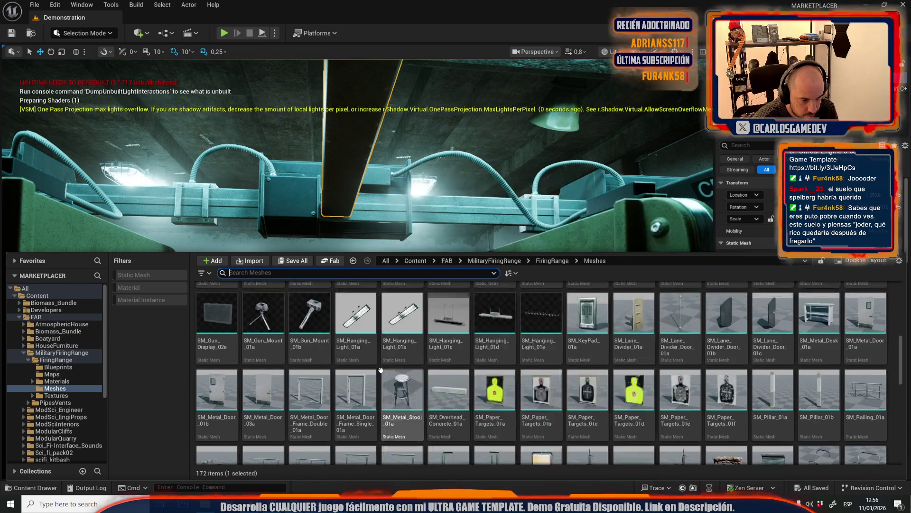
scroll(381, 370, up, 2)
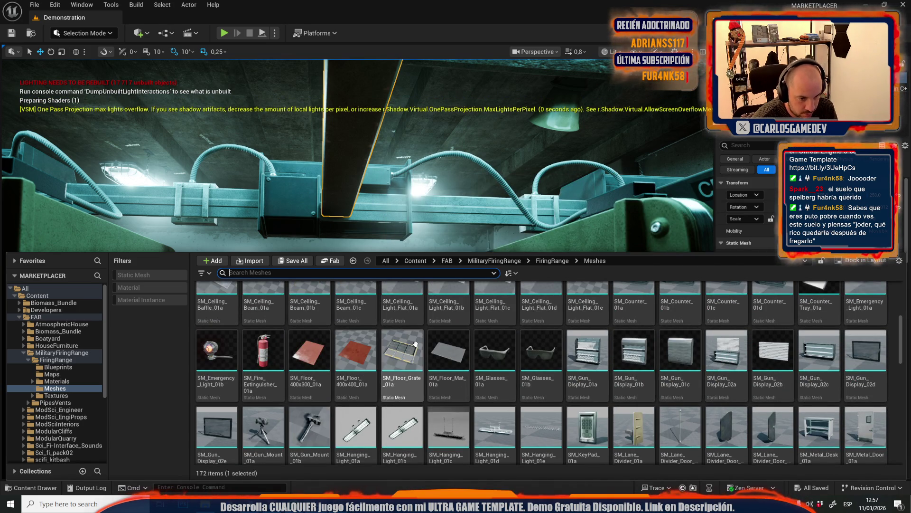
scroll(425, 397, up, 2)
scroll(425, 398, up, 2)
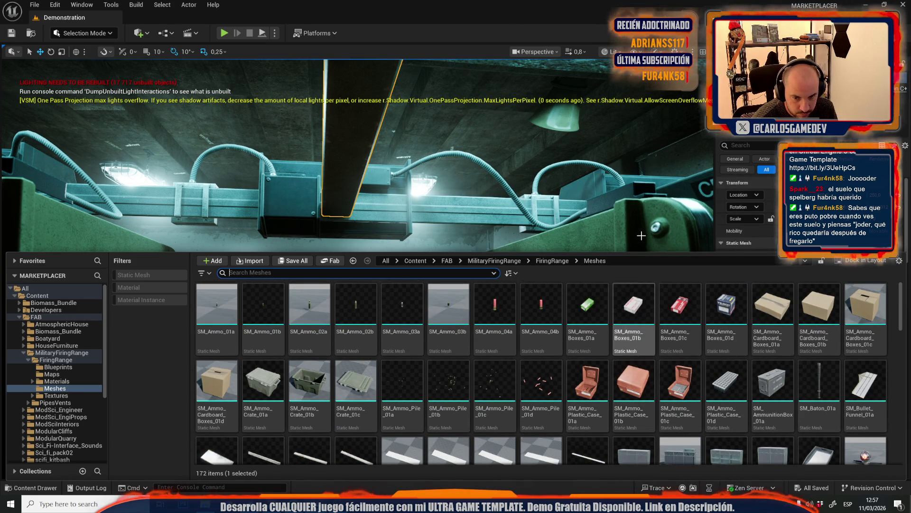
scroll(572, 334, down, 2)
scroll(572, 334, down, 3)
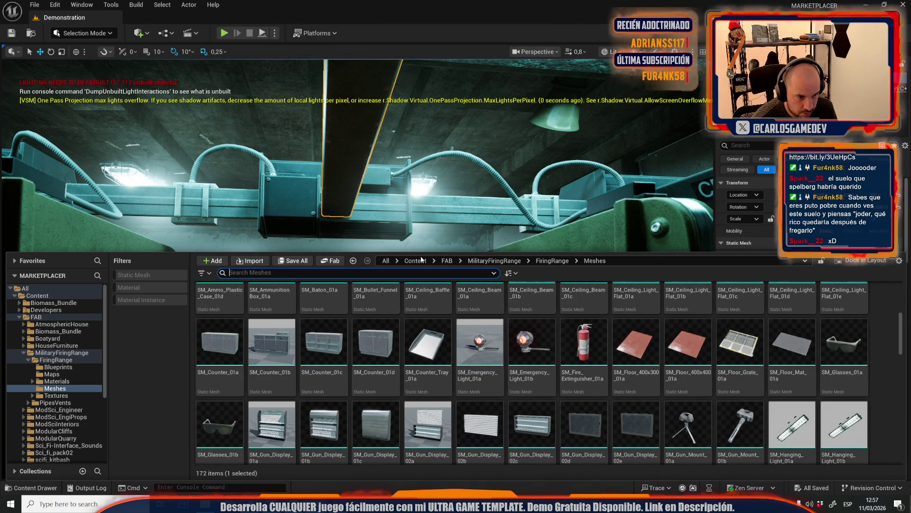
drag(436, 252, 439, 134)
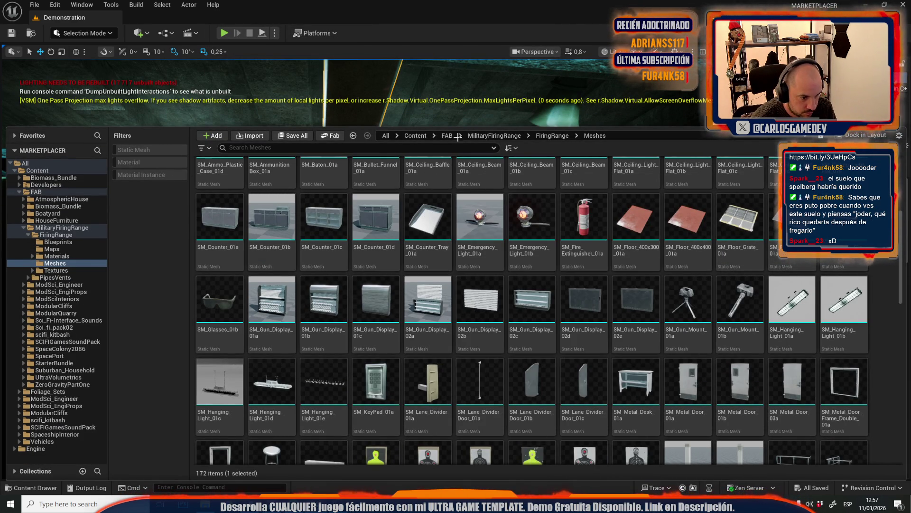
scroll(531, 308, down, 3)
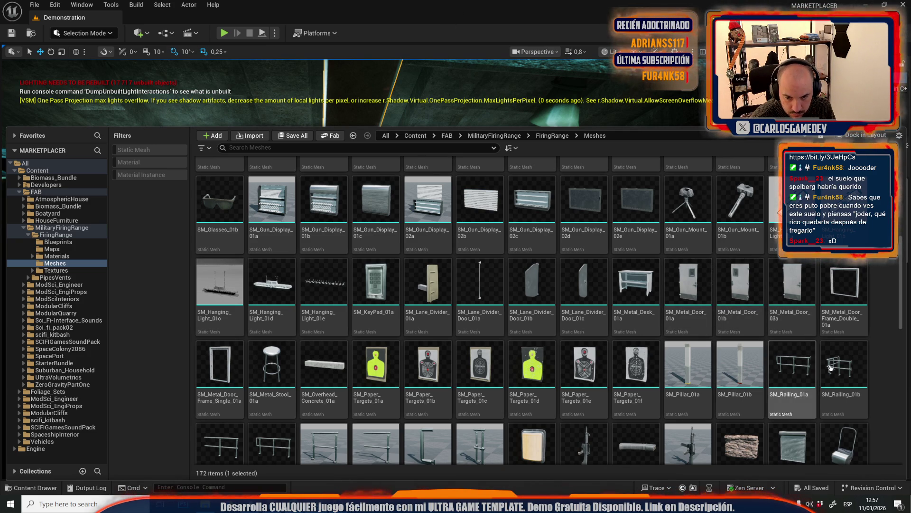
scroll(386, 366, down, 2)
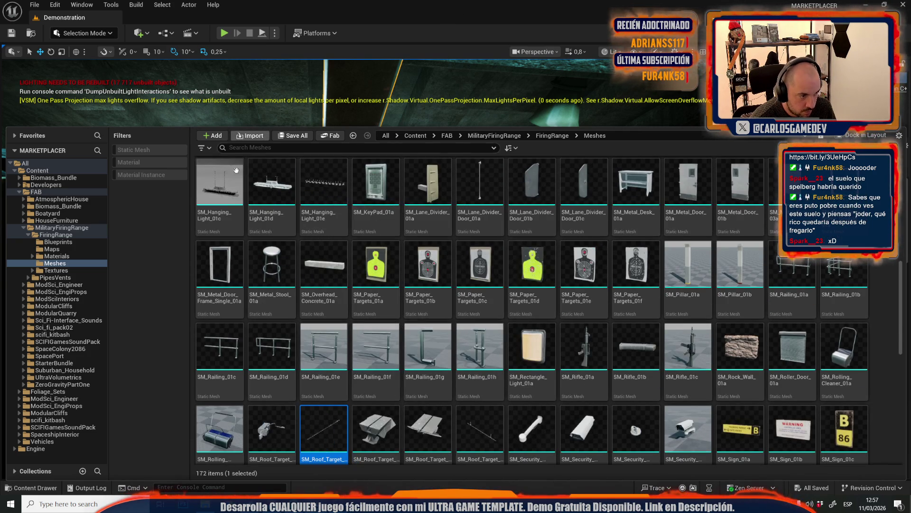
Select SM_Railing_01a–01h plus SM_Roller_Door_01a and SM_Rolling_Cleaner_01a
click(793, 276)
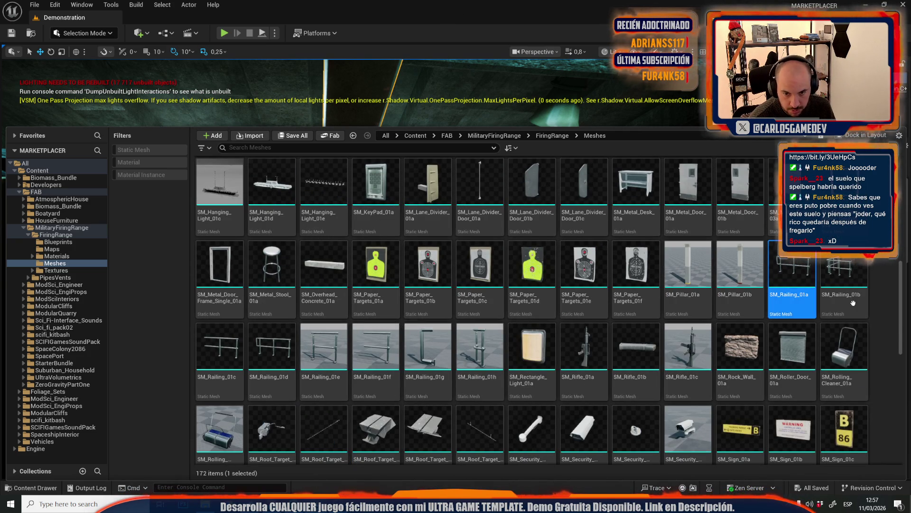
shift+click(849, 277)
ctrl+click(793, 365)
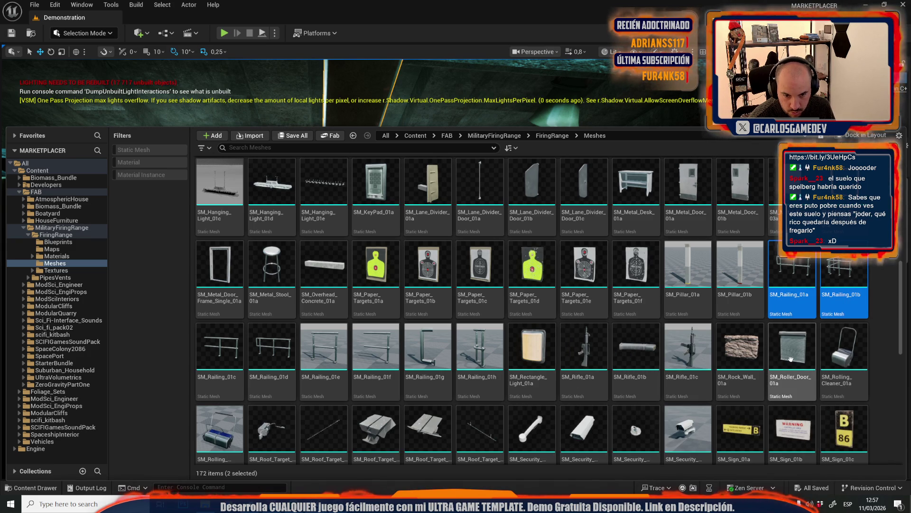
ctrl+click(836, 375)
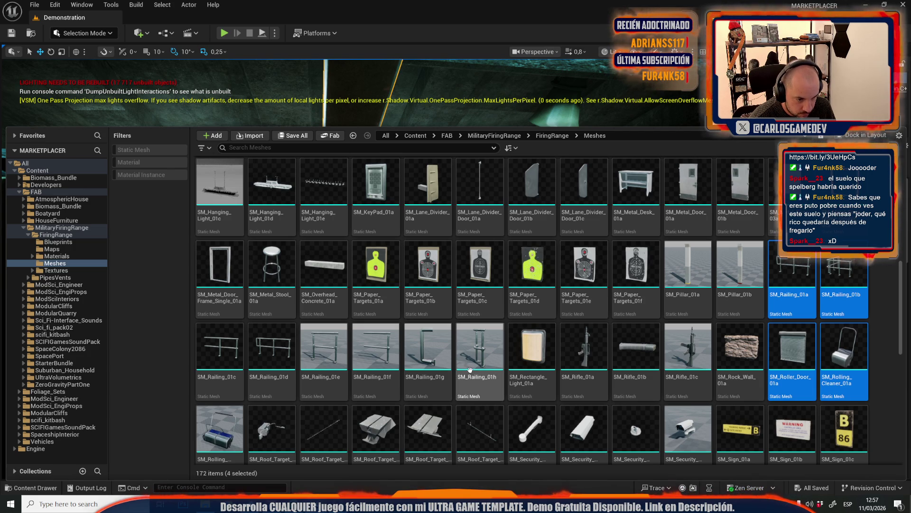
ctrl+click(479, 349)
ctrl+click(427, 349)
ctrl+click(375, 348)
ctrl+click(276, 343)
ctrl+click(209, 346)
ctrl+click(323, 346)
Add SM_Rolling_Cleaner_01b, the roof target rail motor and rail tracks 01a–01d to the selection
scroll(335, 375, down, 2)
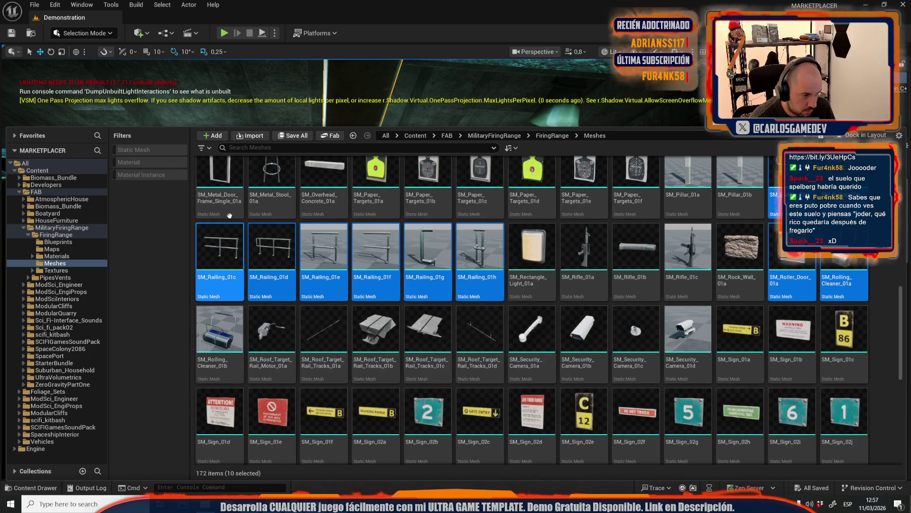
ctrl+click(219, 332)
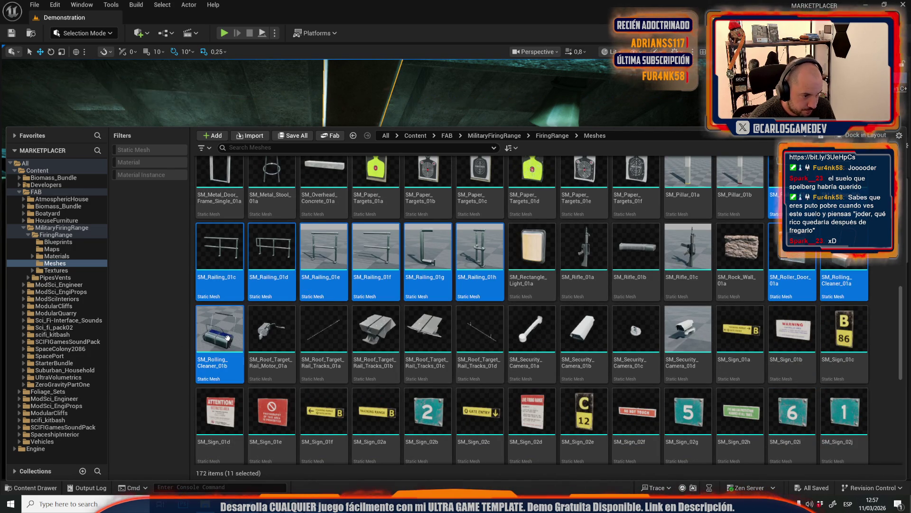
ctrl+click(271, 332)
ctrl+click(324, 332)
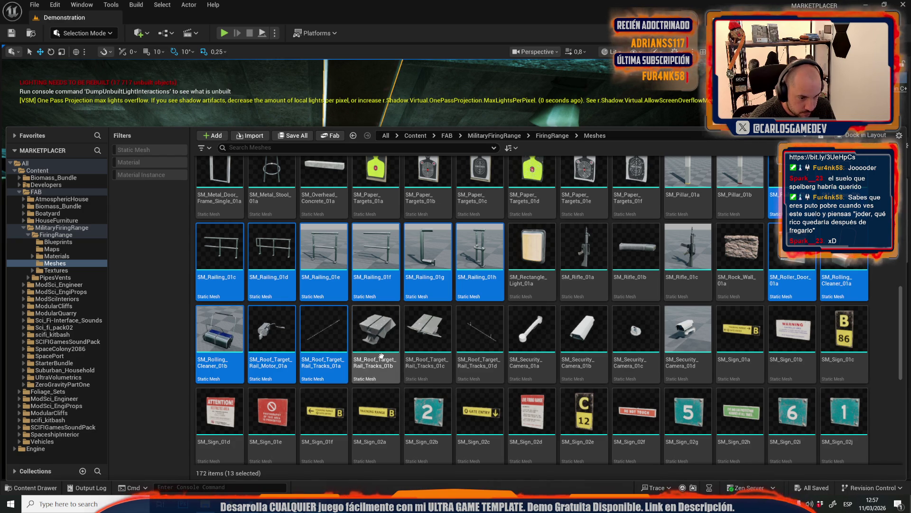
ctrl+click(381, 356)
ctrl+click(427, 335)
ctrl+click(481, 334)
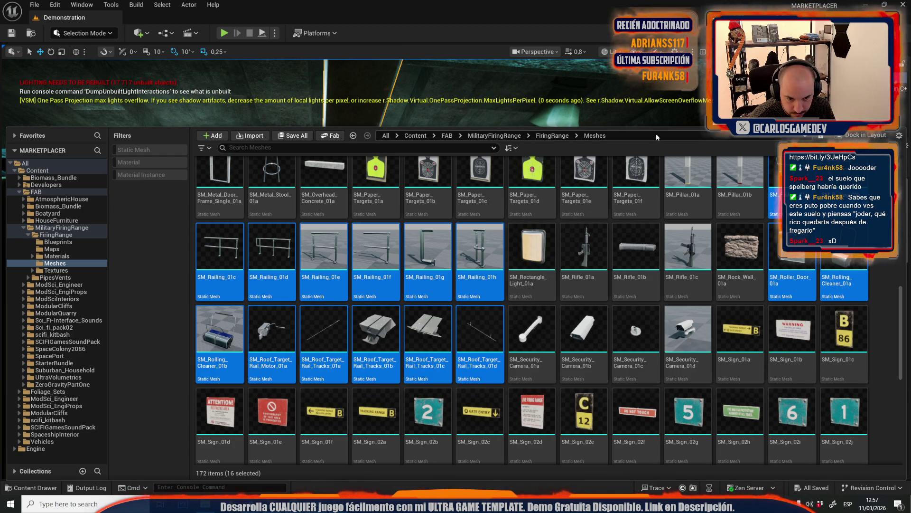
Add SM_Security_Camera_01a–01d to the selection
scroll(592, 295, down, 1)
ctrl+click(592, 294)
ctrl+click(529, 292)
ctrl+click(650, 297)
ctrl+click(688, 295)
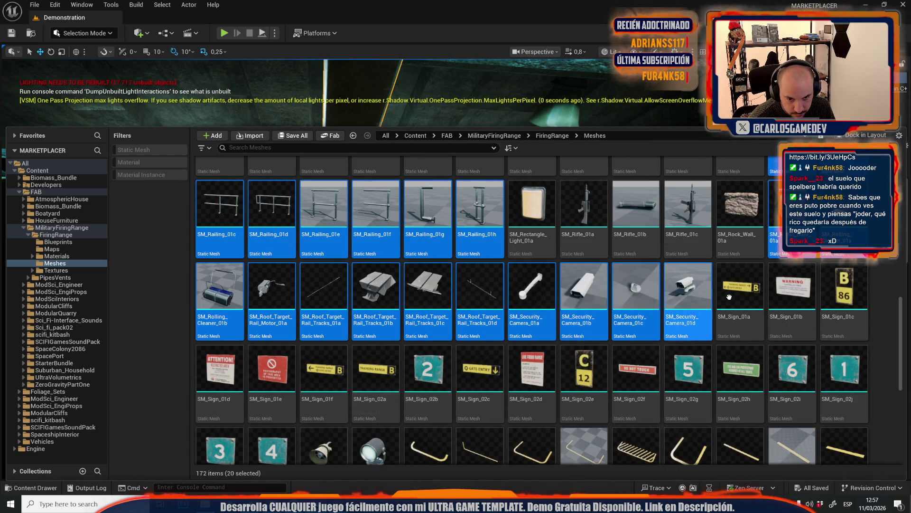
Add the signs SM_Sign_01a–01f and SM_Sign_02a–02l to the selection
ctrl+click(726, 297)
ctrl+click(792, 294)
ctrl+click(844, 294)
ctrl+click(837, 361)
ctrl+click(792, 368)
ctrl+click(740, 375)
ctrl+click(689, 375)
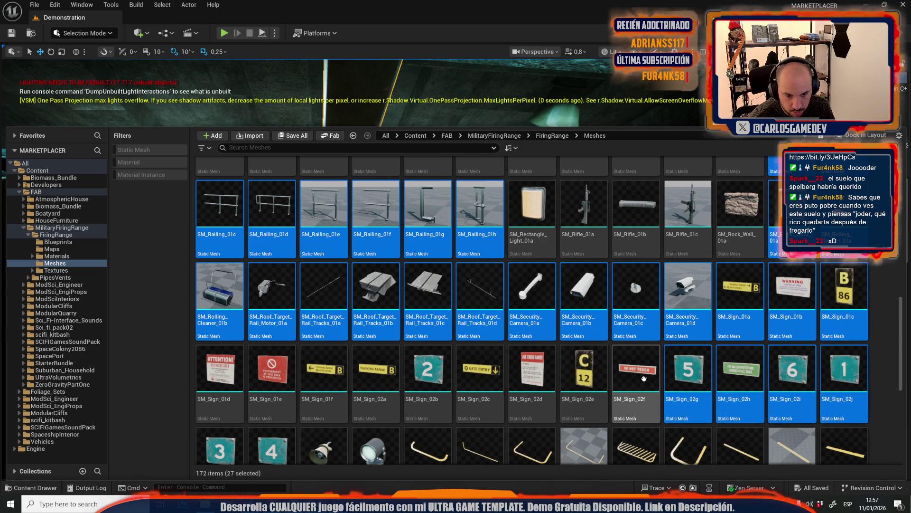
ctrl+click(588, 380)
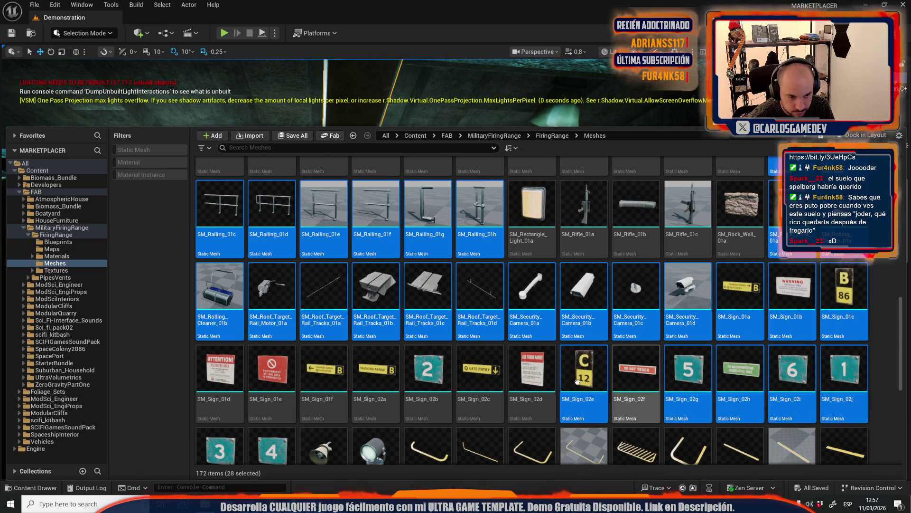
ctrl+click(427, 379)
ctrl+click(379, 382)
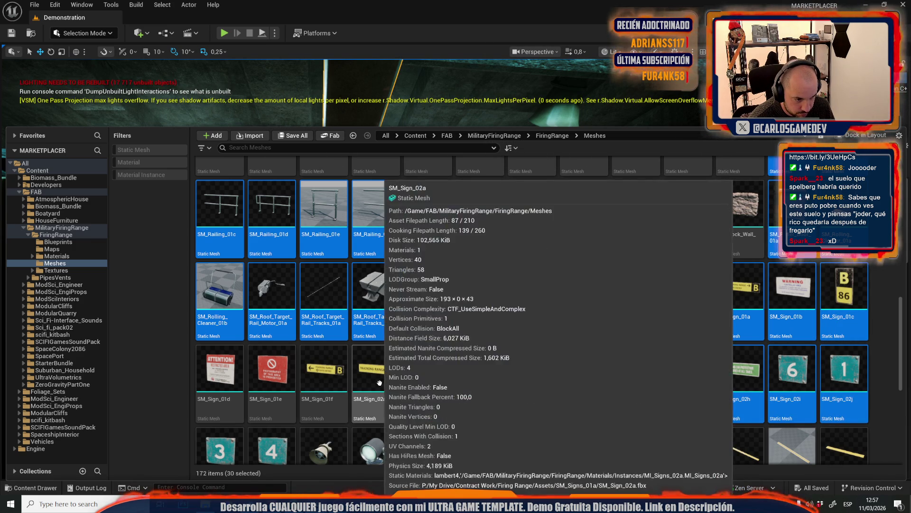
ctrl+click(379, 382)
ctrl+click(325, 380)
ctrl+click(273, 380)
ctrl+click(223, 385)
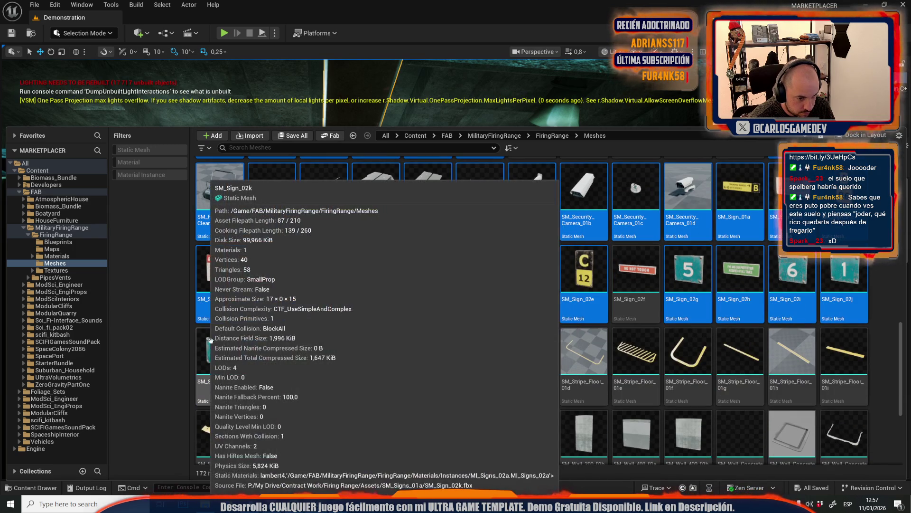
scroll(224, 388, down, 2)
ctrl+click(224, 375)
ctrl+click(273, 370)
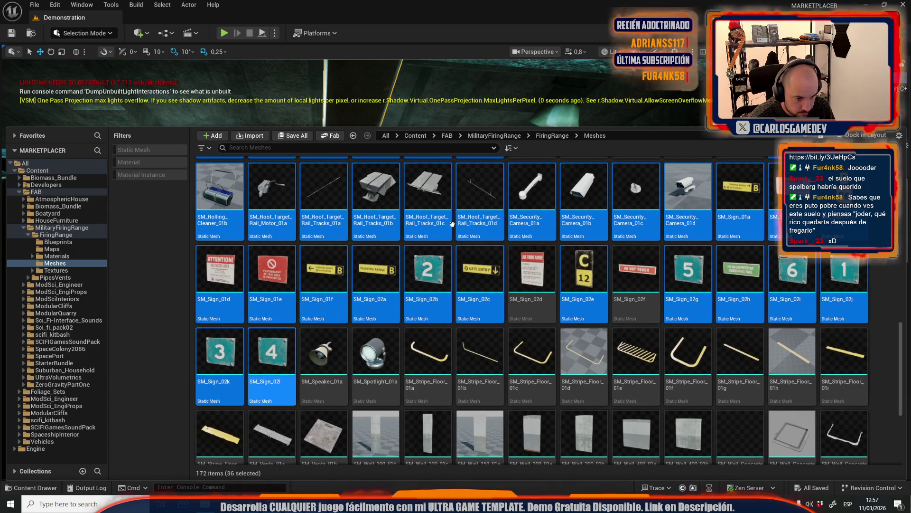
Add SM_Stripe_Floor_01a–01j to the selection
ctrl+click(428, 354)
ctrl+click(479, 352)
ctrl+click(532, 350)
ctrl+click(568, 349)
ctrl+click(636, 354)
ctrl+click(688, 356)
ctrl+click(756, 370)
ctrl+click(791, 363)
ctrl+click(843, 363)
scroll(775, 370, down, 2)
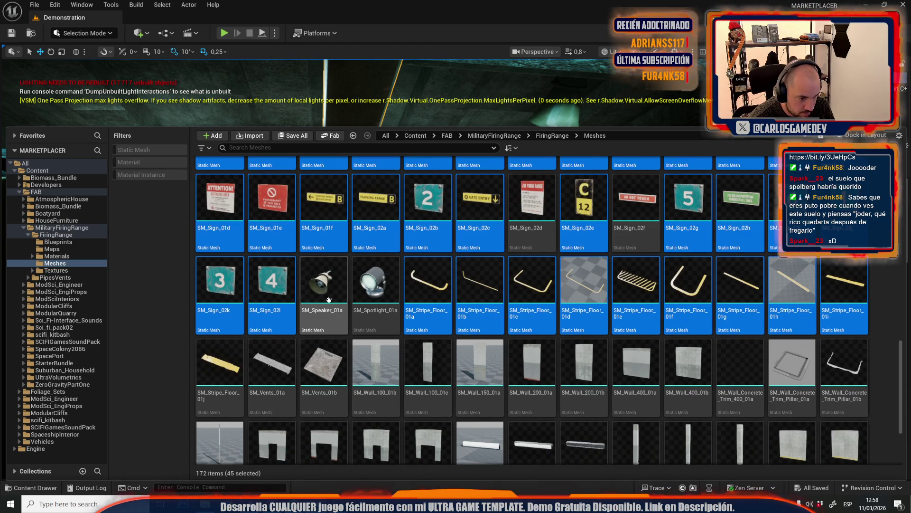
scroll(329, 300, down, 2)
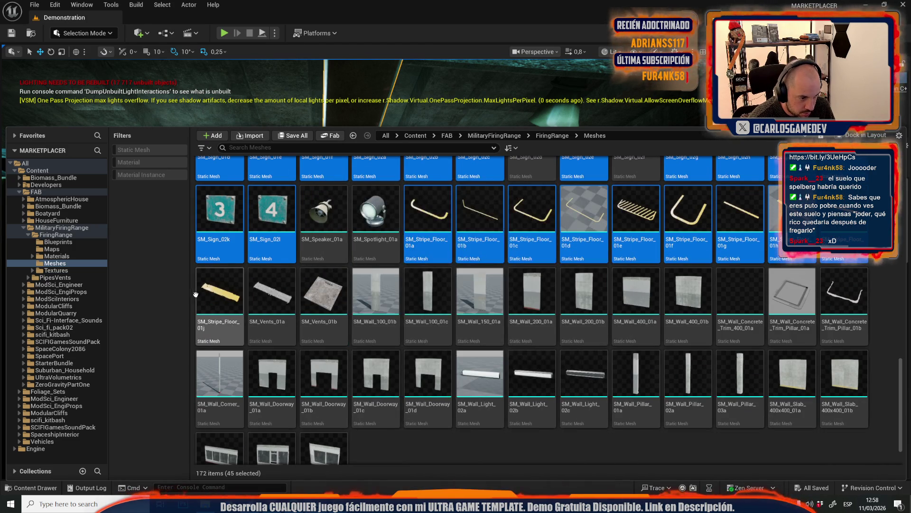
ctrl+click(194, 294)
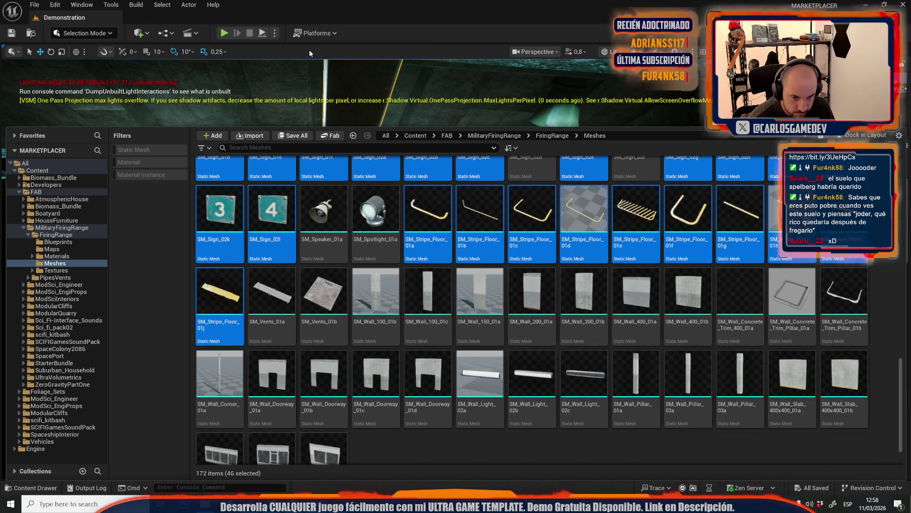
Add SM_Counter_01a–01d, SM_Gun_Display_01a and 01c, and SM_Floor_Mat_01a, then right-click the selection
scroll(483, 252, down, 2)
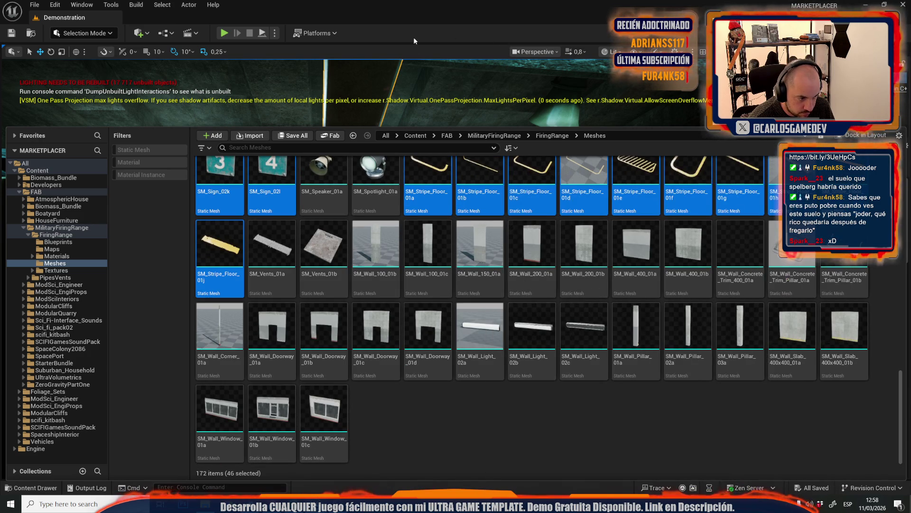
scroll(625, 264, up, 6)
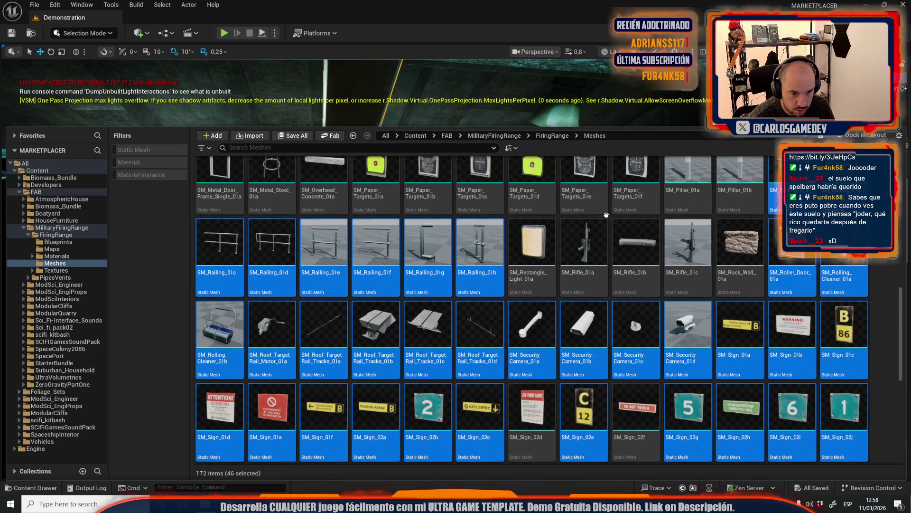
scroll(625, 263, up, 4)
scroll(531, 214, up, 3)
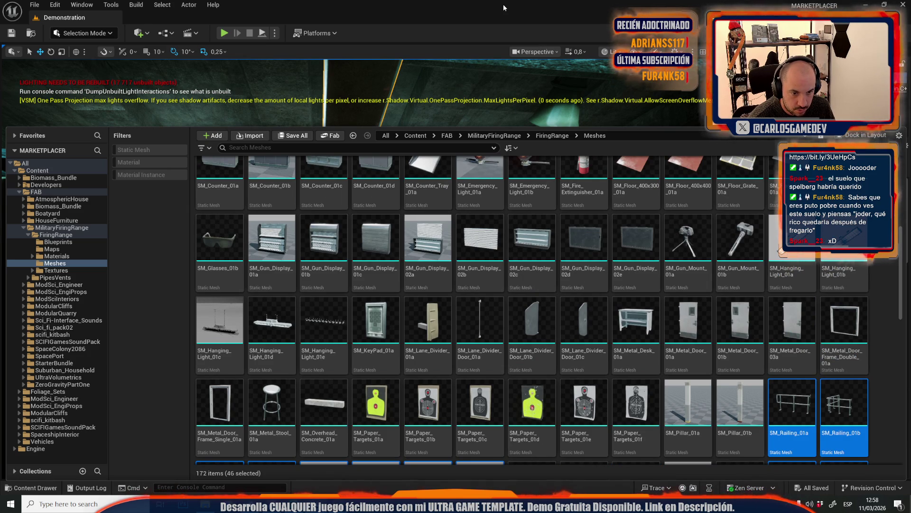
scroll(532, 214, up, 3)
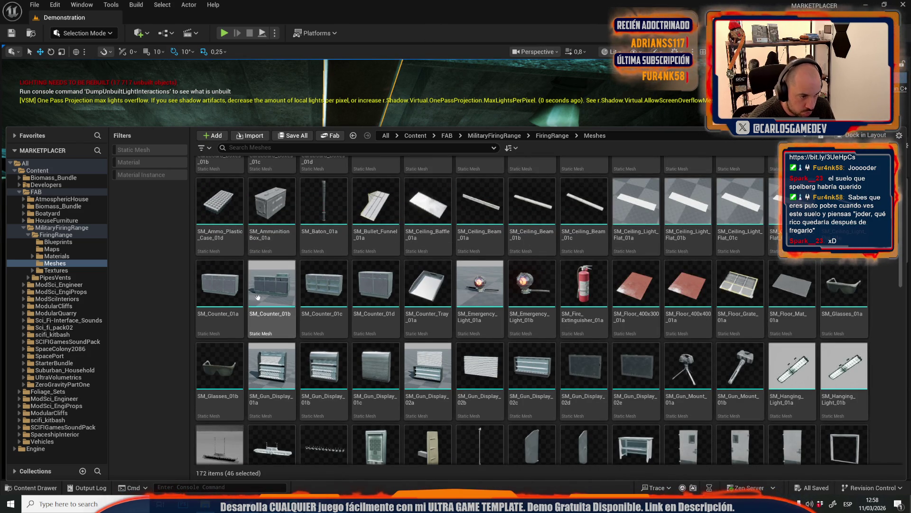
ctrl+click(220, 290)
ctrl+click(272, 290)
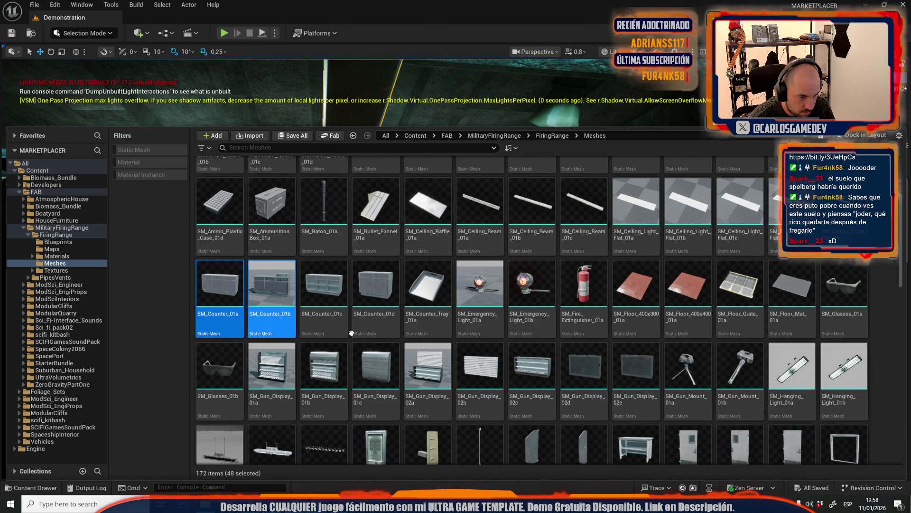
ctrl+click(382, 377)
ctrl+click(272, 375)
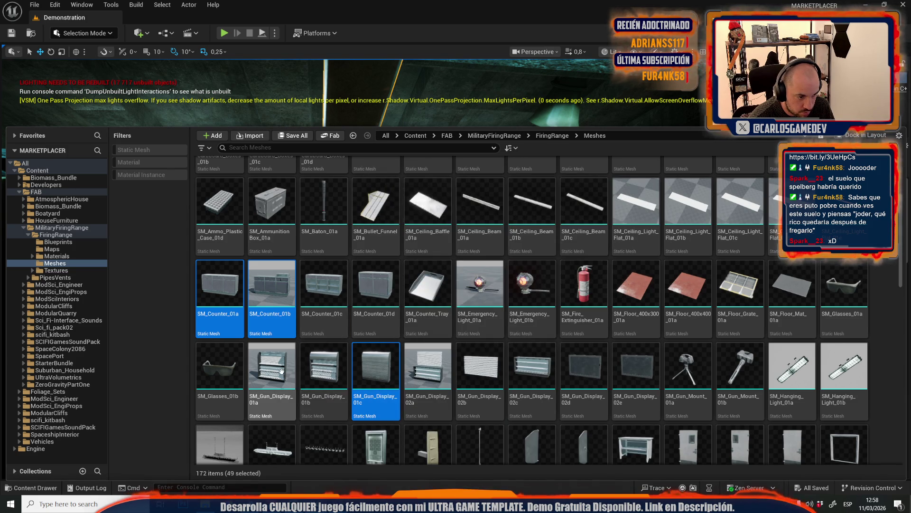
ctrl+click(362, 290)
ctrl+click(323, 290)
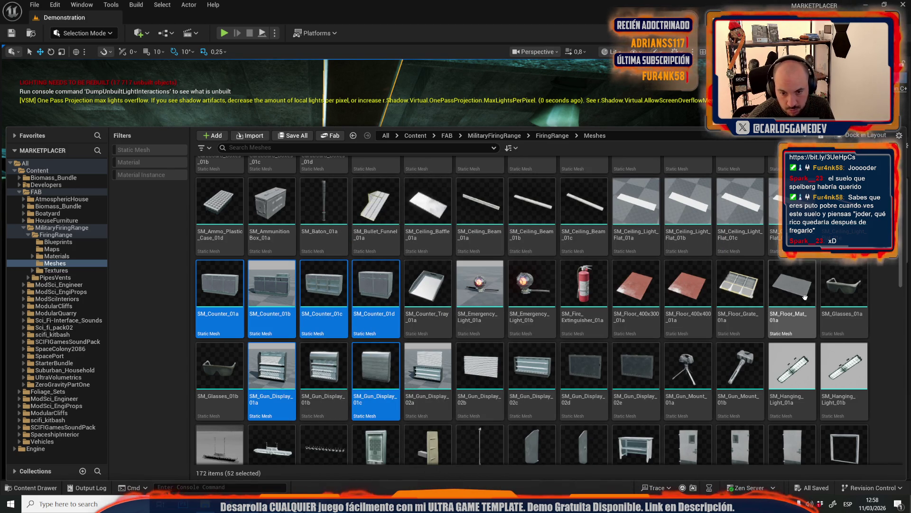
ctrl+click(806, 297)
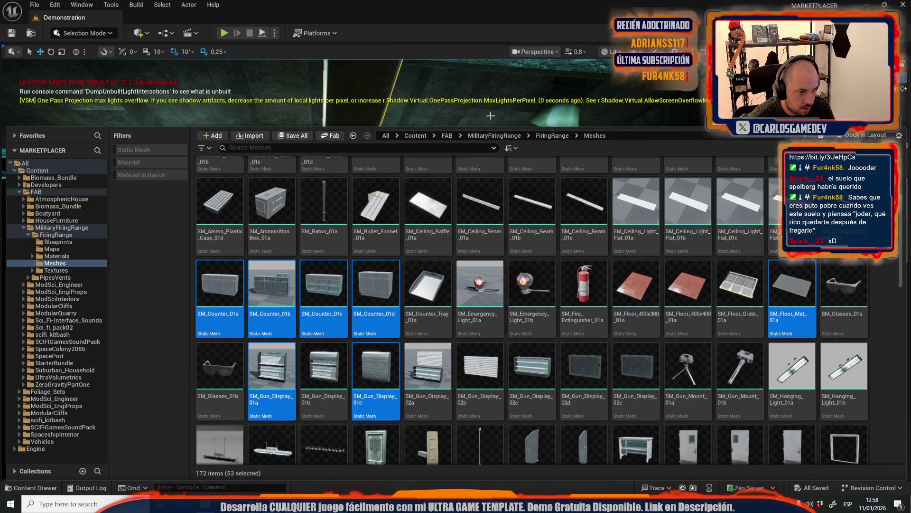
right_click(354, 304)
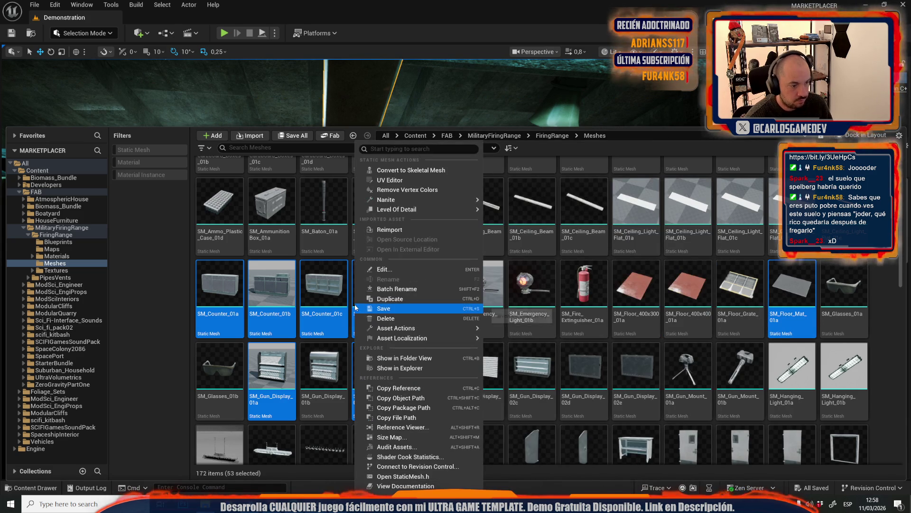
Migrate the selected meshes via Asset Actions > Migrate into TogetherMoonEscape/Content
mouse_move(449, 327)
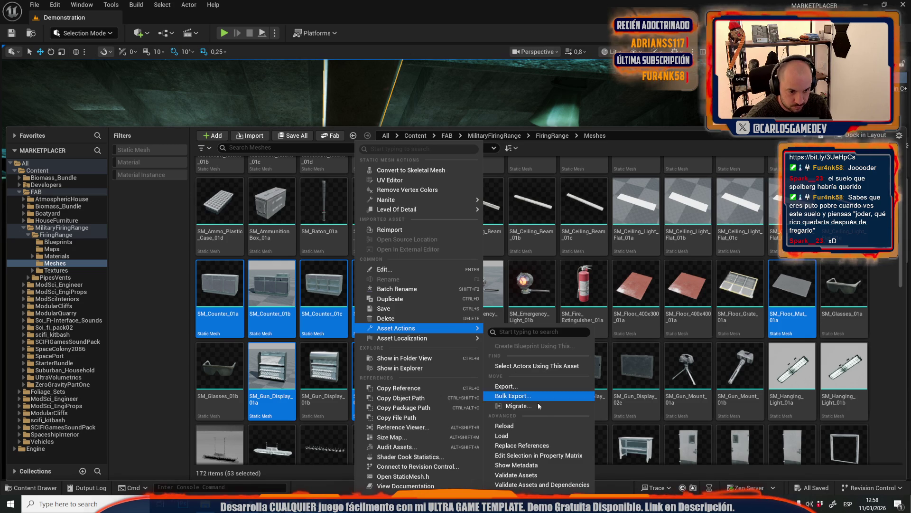
click(550, 407)
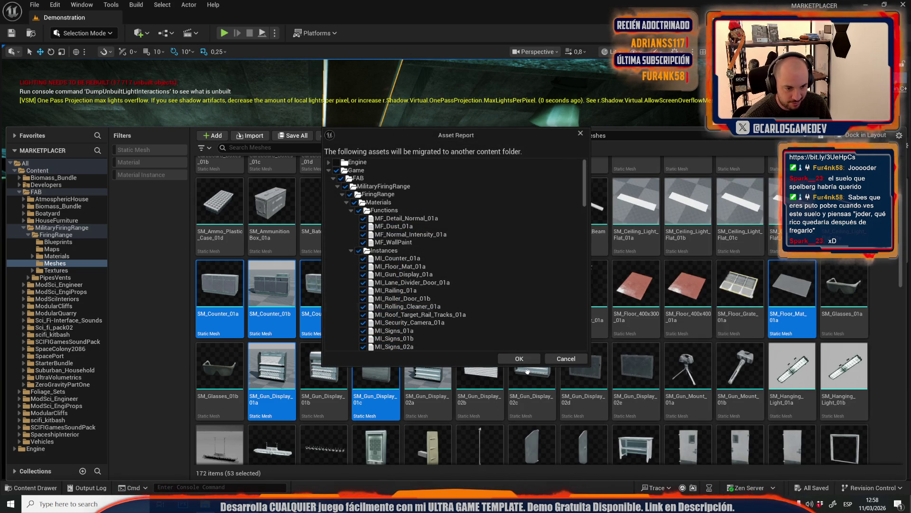
click(539, 358)
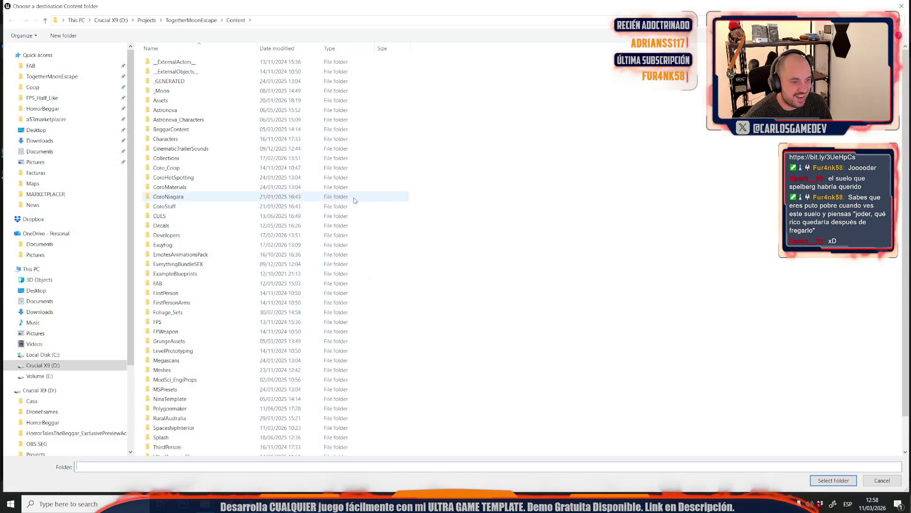
click(826, 483)
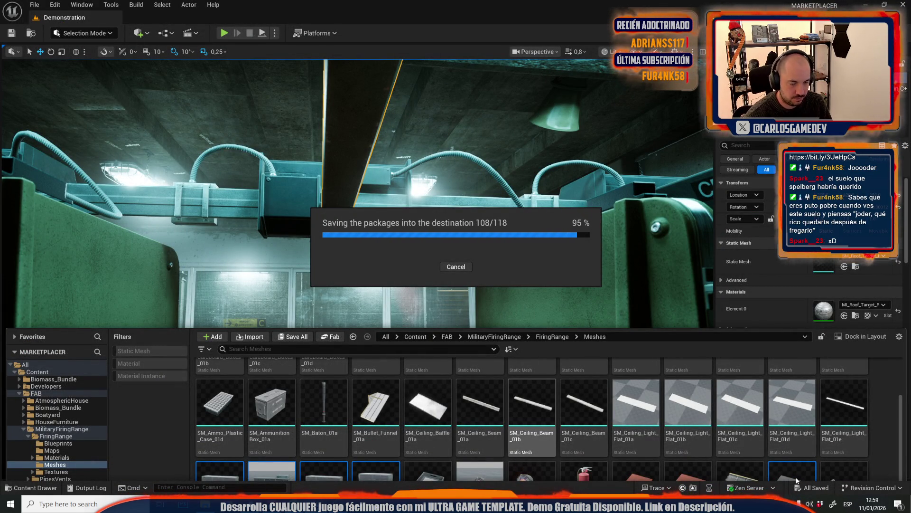
Fly to a paper target on the range floor, select its decal, and browse to its Decal Material
drag(331, 350, 332, 413)
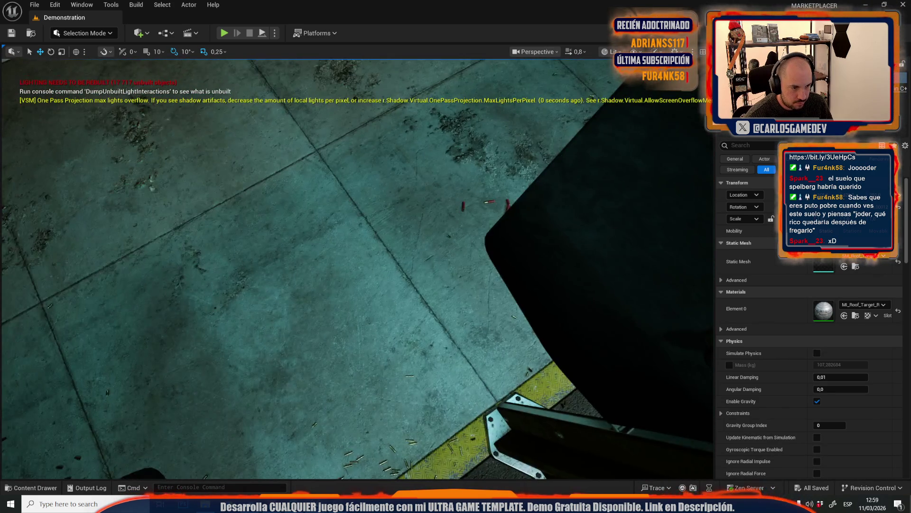
drag(223, 361, 223, 331)
click(266, 323)
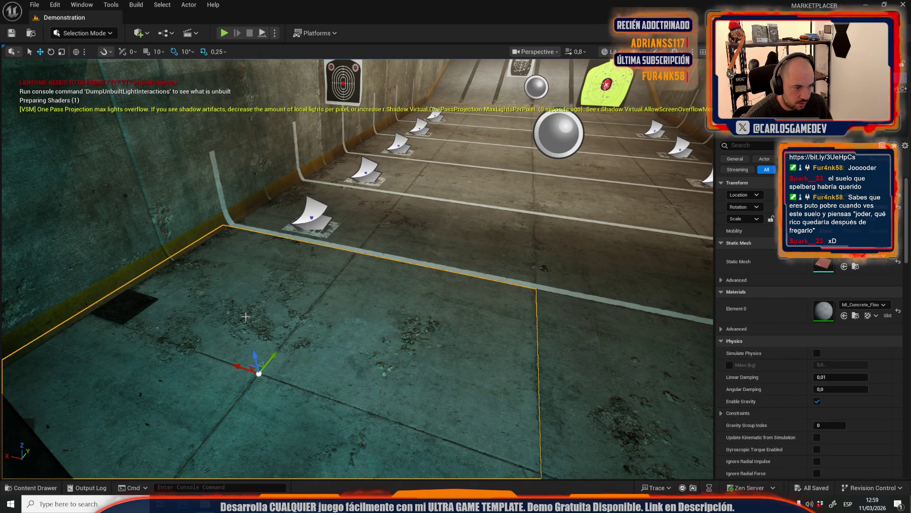
key(f)
scroll(357, 268, up, 2)
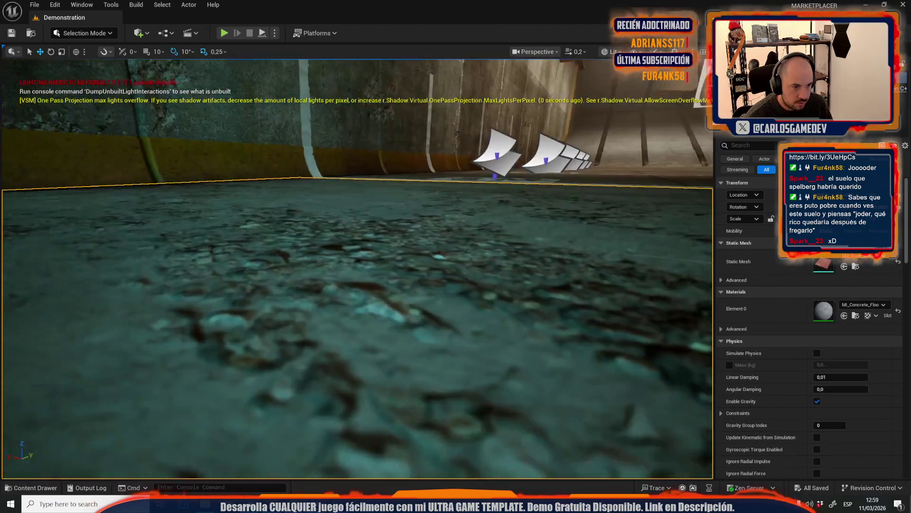
key(f)
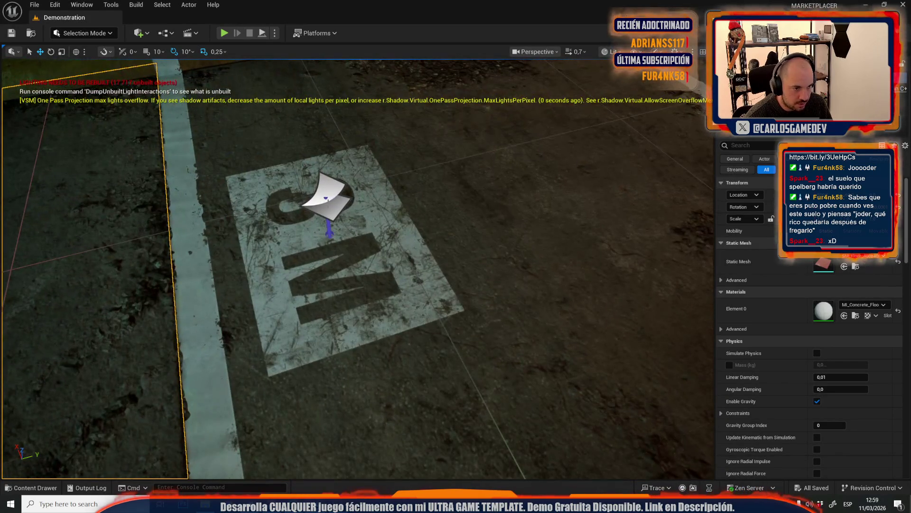
click(301, 262)
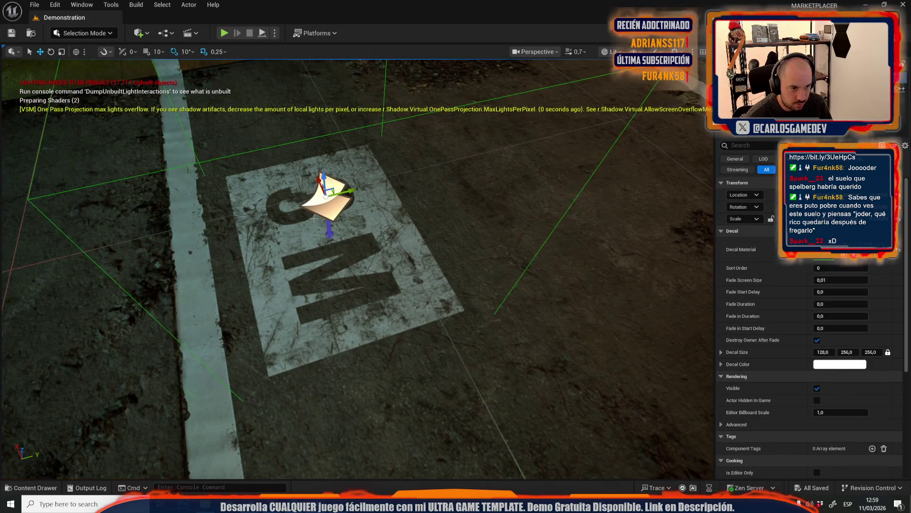
scroll(357, 269, down, 3)
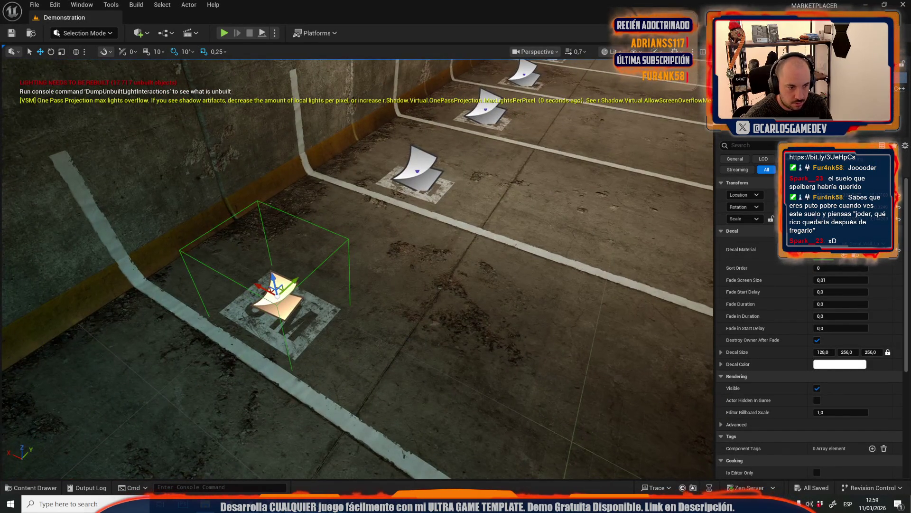
click(844, 255)
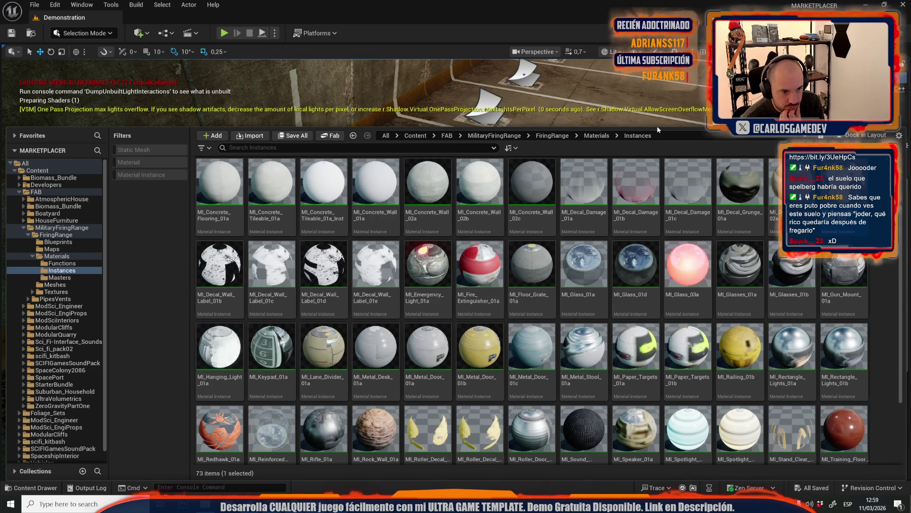
Filter the content browser to 'decal' materials, undoing a stray grunge decal placement
mouse_move(486, 351)
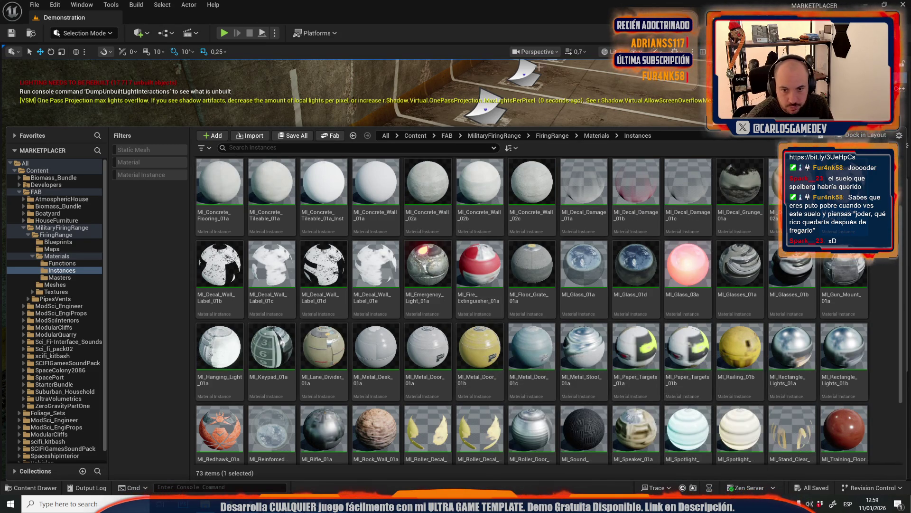
click(289, 147)
text(decal)
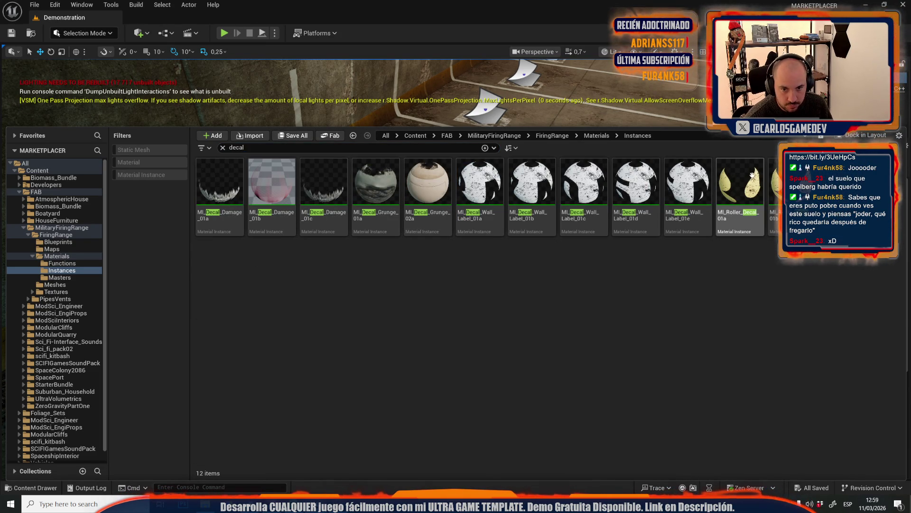
mouse_move(749, 197)
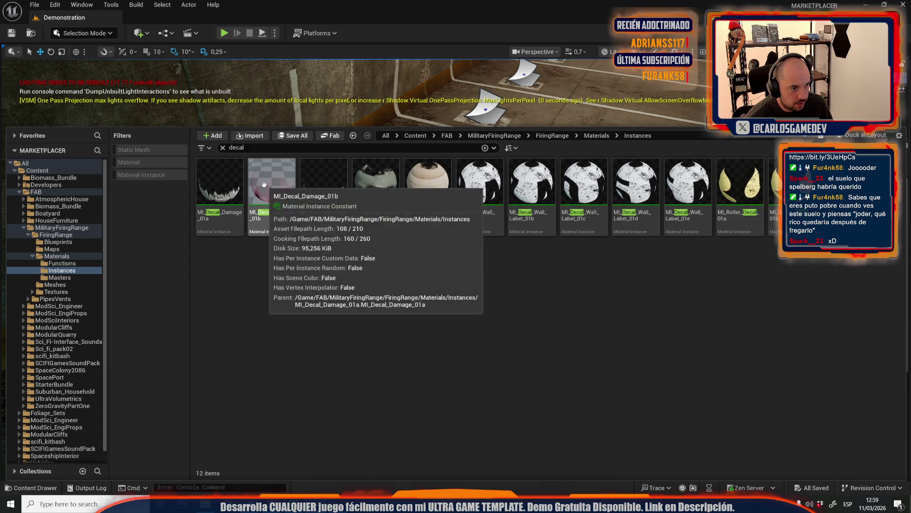
click(428, 194)
mouse_move(427, 194)
mouse_down()
mouse_move(265, 289)
mouse_move(284, 305)
mouse_move(416, 215)
mouse_move(404, 234)
mouse_up()
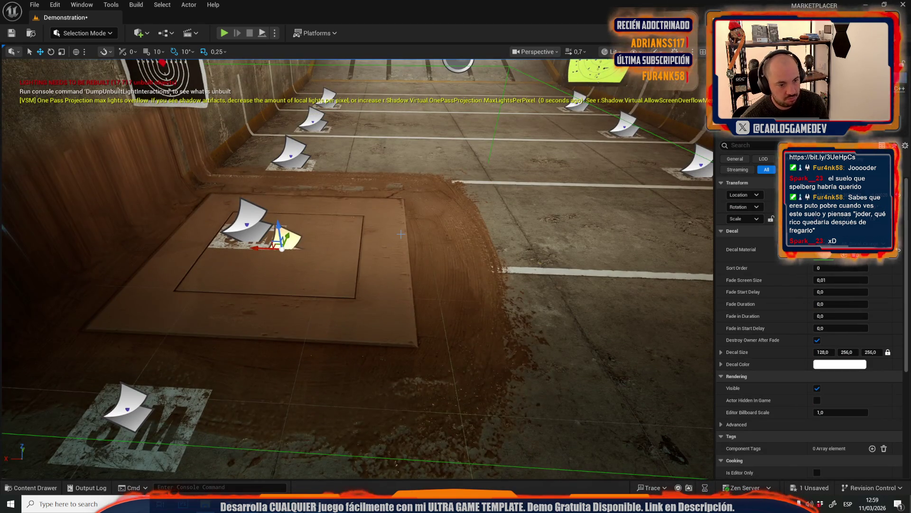
key(ctrl+z)
key(ctrl+space)
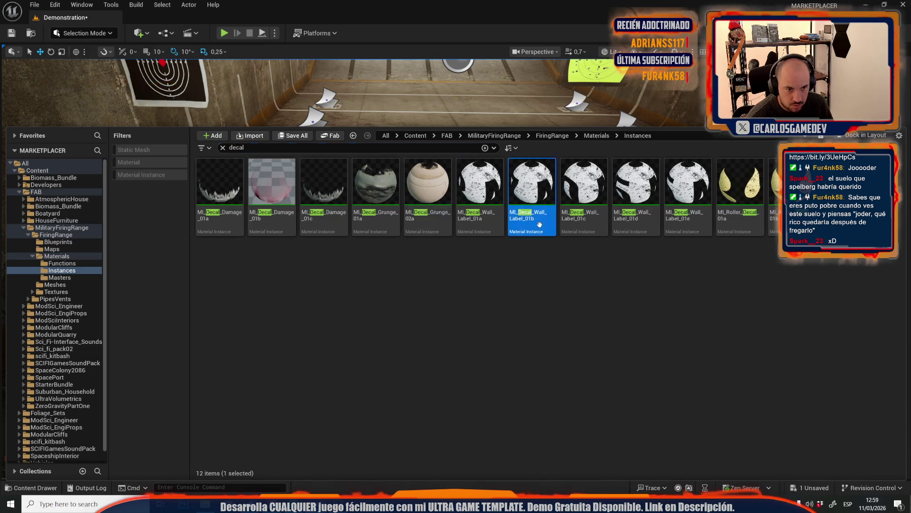
Migrate all twelve decal materials to TogetherMoonEscape's Content folder, overwriting existing textures
key(ctrl+a)
right_click(539, 225)
mouse_move(636, 329)
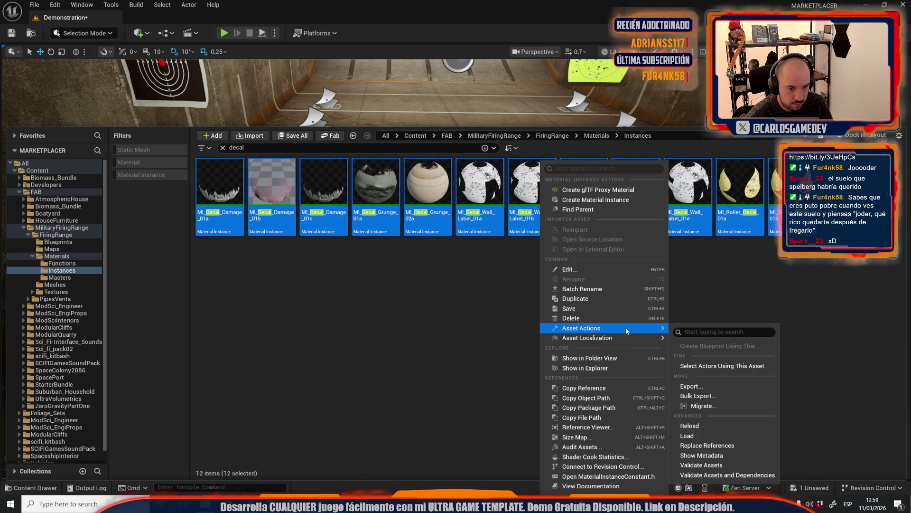
click(696, 402)
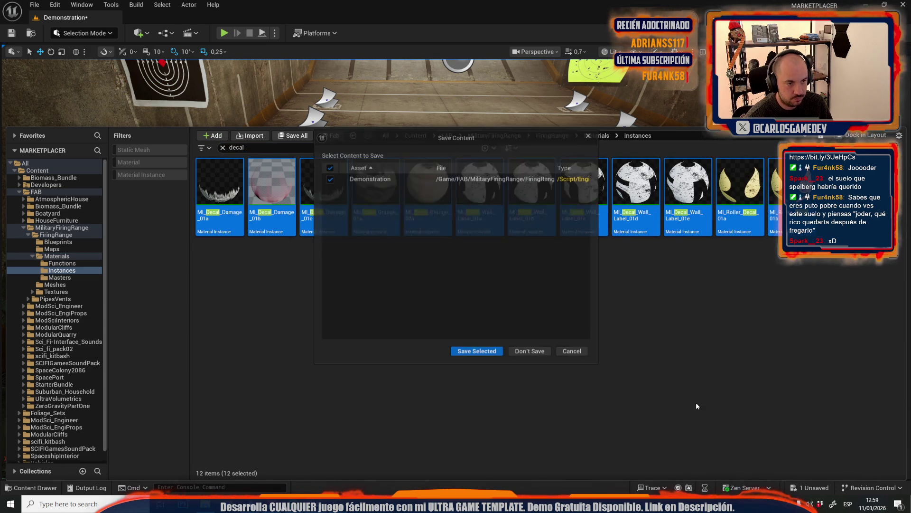
click(534, 352)
click(534, 355)
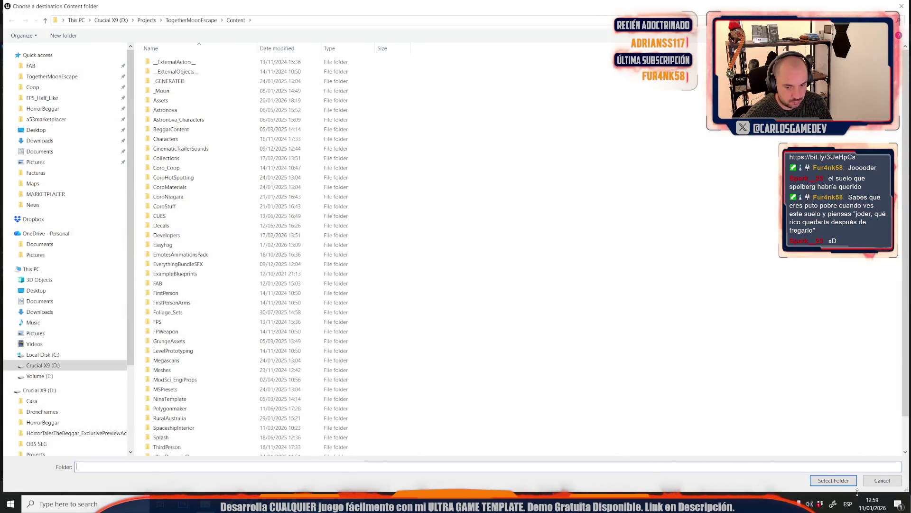
click(822, 475)
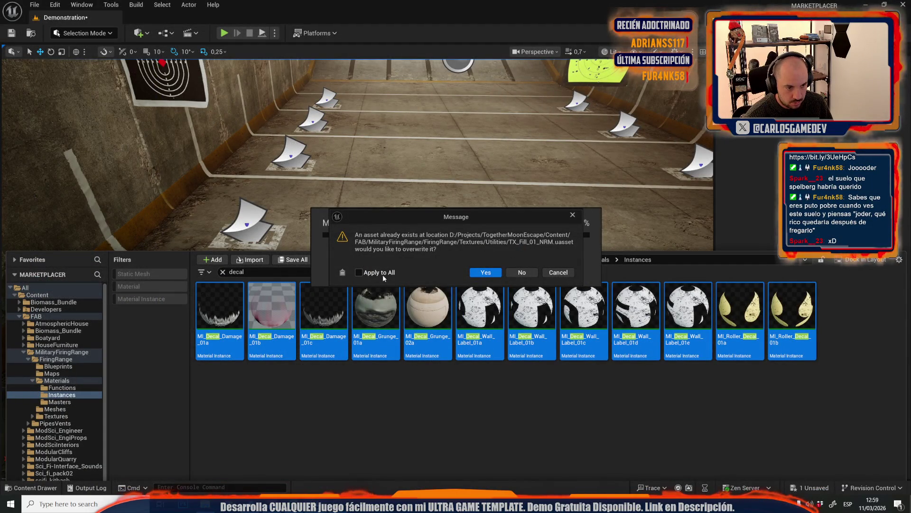
click(486, 273)
Close the MARKETPLACER project without saving changes
mouse_move(316, 503)
click(493, 436)
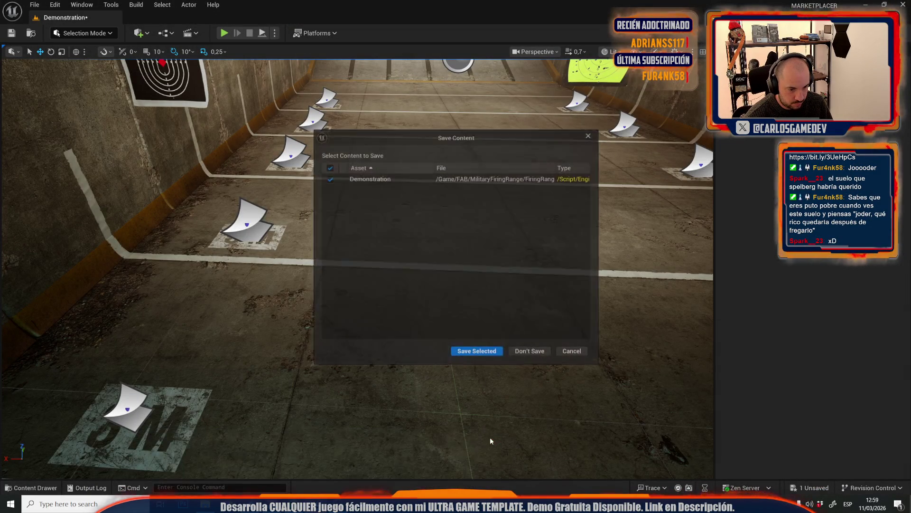
click(523, 352)
drag(520, 350, 389, 311)
Show the FAB > MilitaryFiringRange folder filtered to its 53 static meshes
key(ctrl+space)
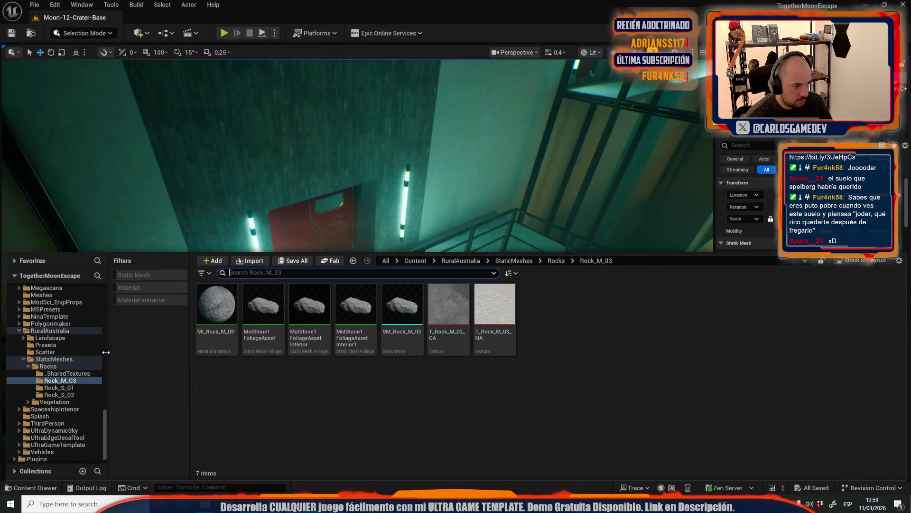
scroll(72, 322, up, 10)
scroll(81, 355, up, 5)
click(36, 446)
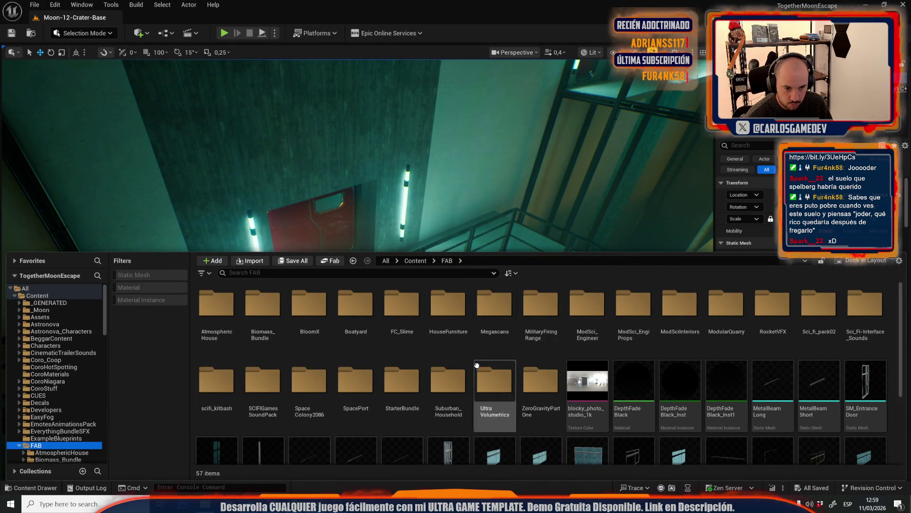
double_click(540, 306)
text(stat)
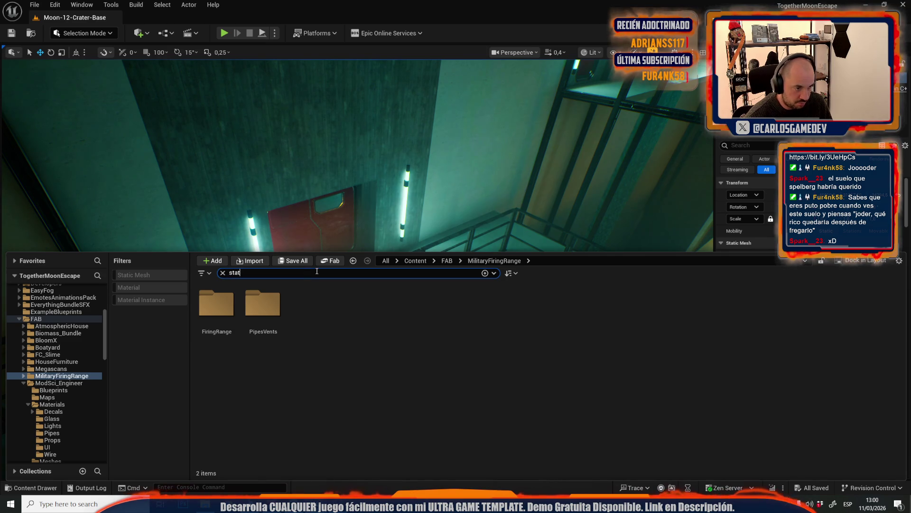
click(260, 304)
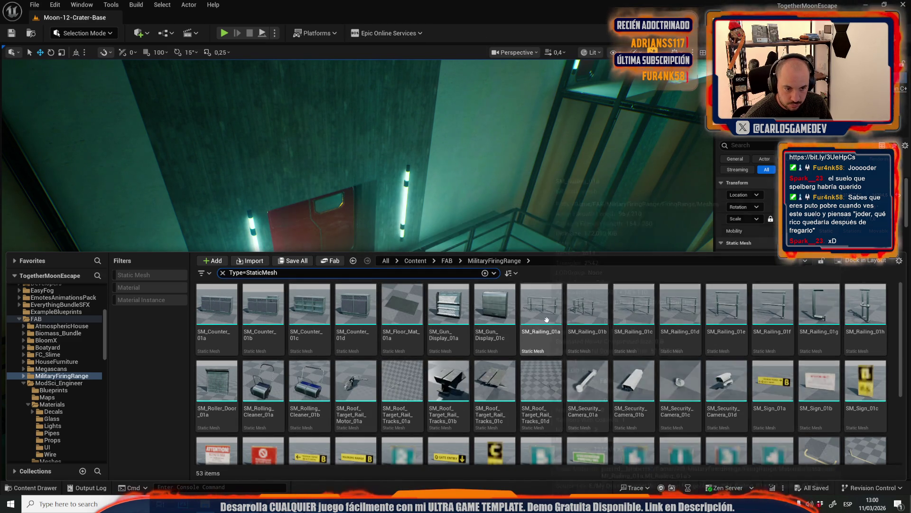
drag(390, 143, 417, 152)
drag(455, 174, 456, 174)
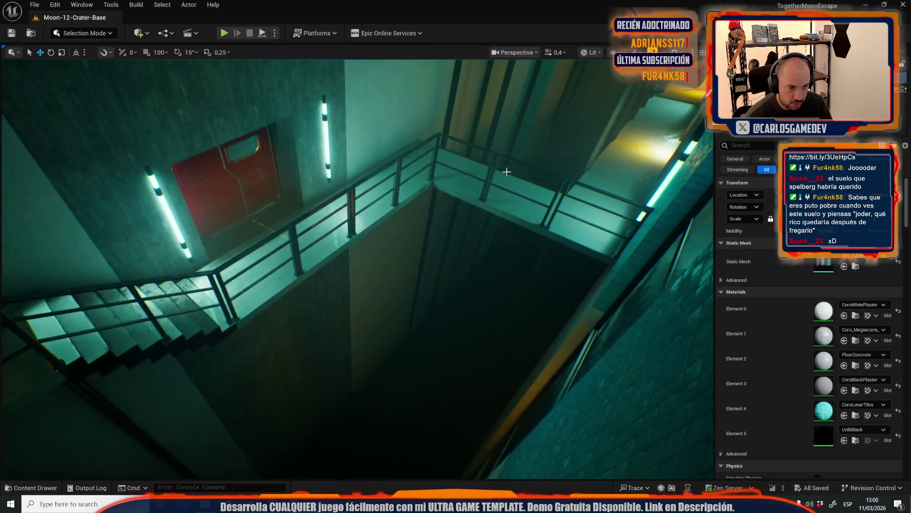
key(ctrl+space)
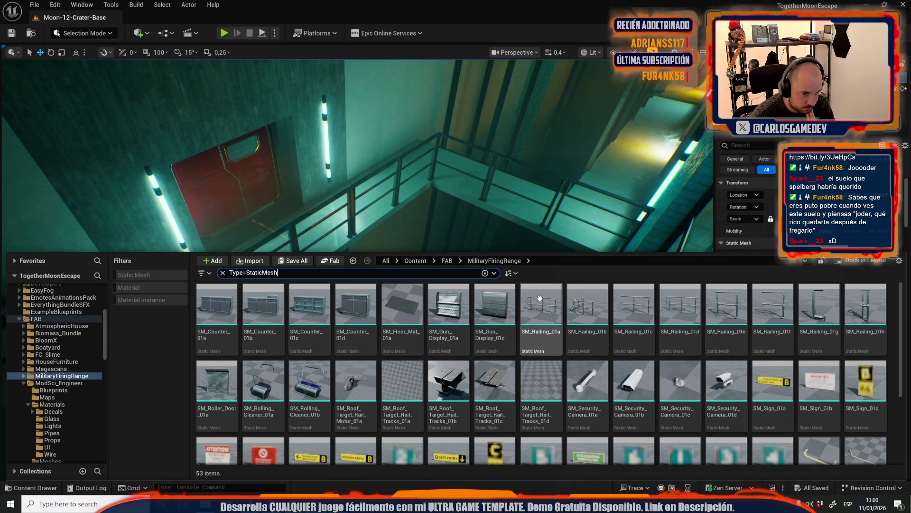
mouse_move(540, 298)
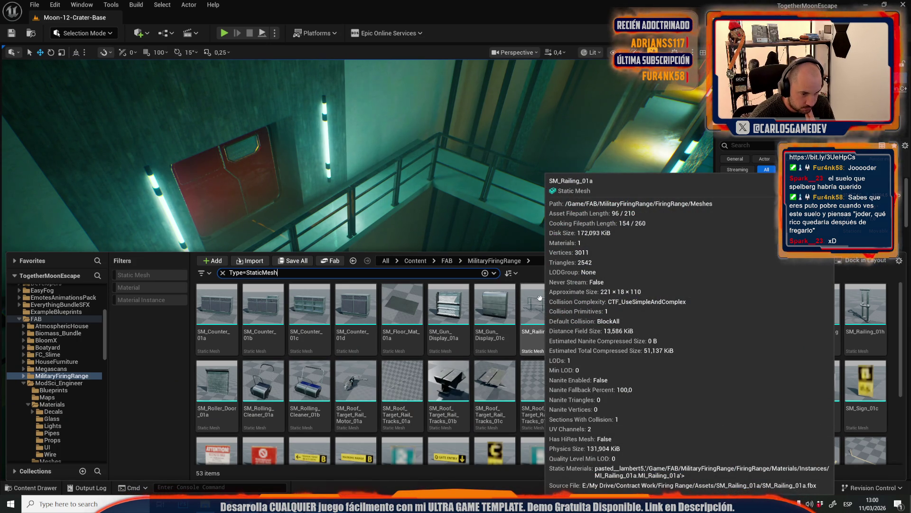
Frame the floor mat and the existing railing in front of the red door
key(ctrl+space)
click(266, 227)
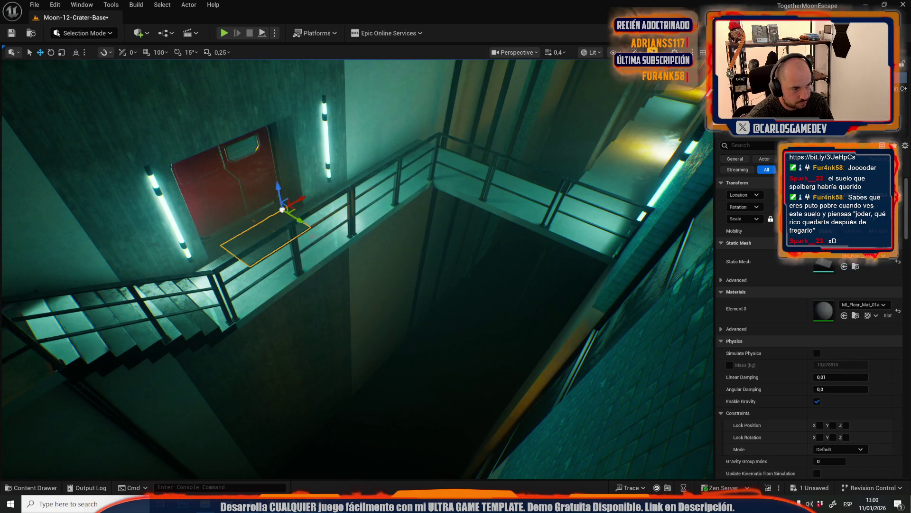
key(f)
key(e)
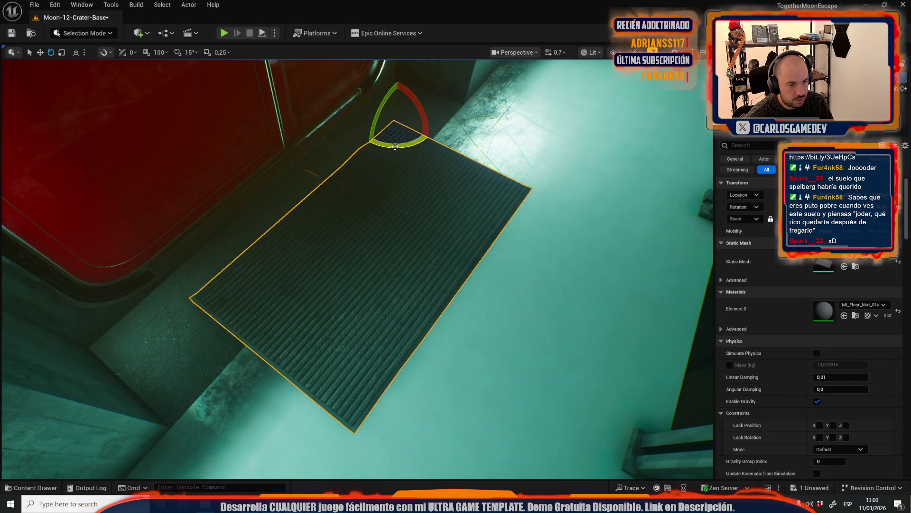
scroll(397, 147, up, 2)
key(ctrl+b)
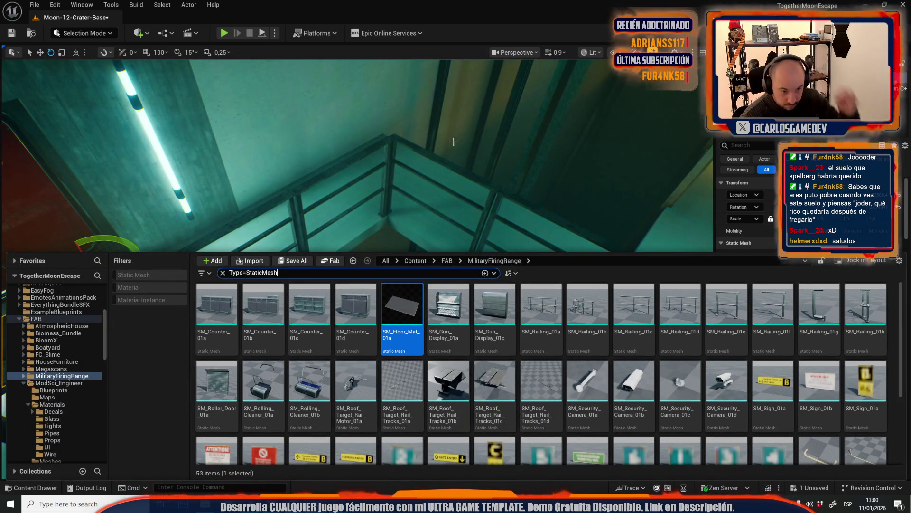
click(509, 197)
key(f)
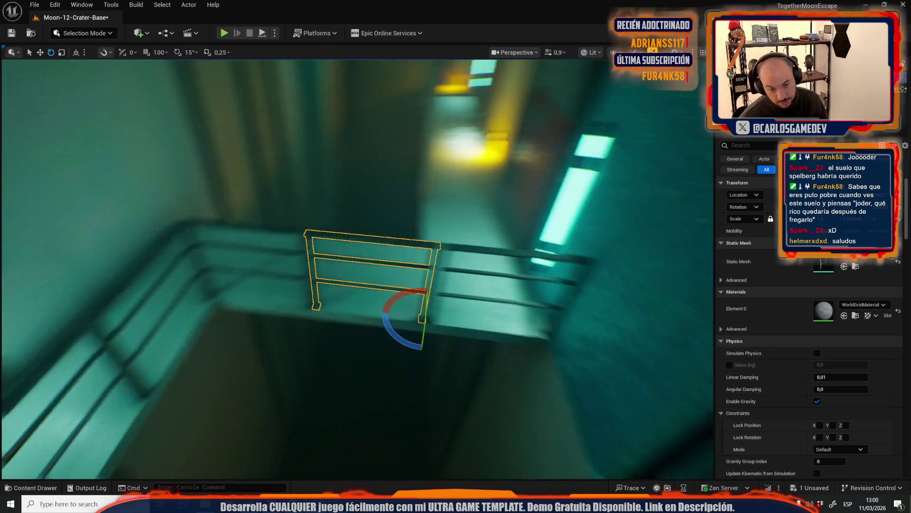
Place an SM_Railing_01a railing on the walkway, undoing a trial rotation
key(ctrl+space)
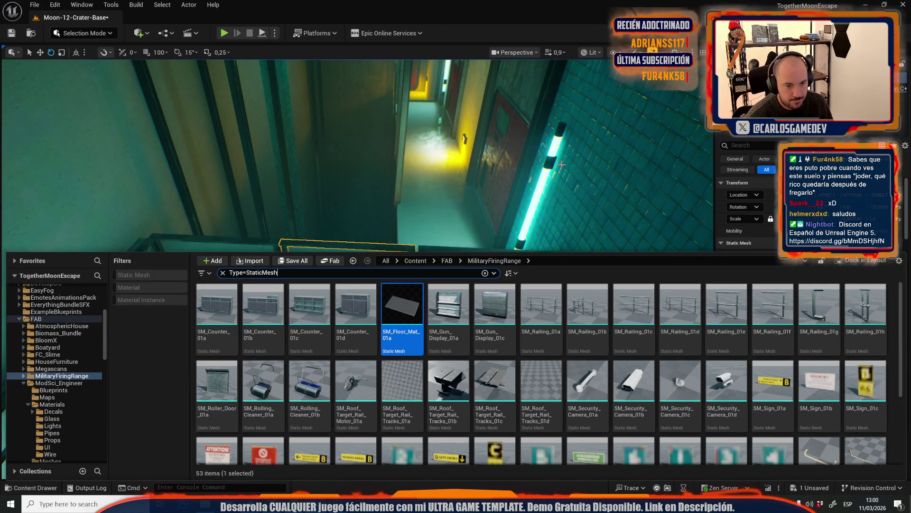
drag(547, 329, 424, 224)
key(f)
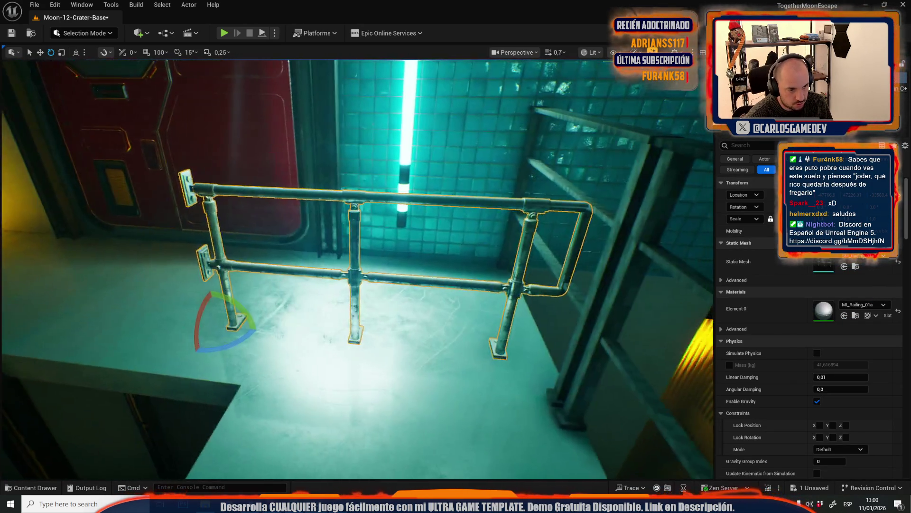
mouse_move(307, 282)
mouse_down()
mouse_move(304, 304)
mouse_move(306, 282)
mouse_up()
drag(181, 330, 204, 354)
scroll(356, 266, up, 5)
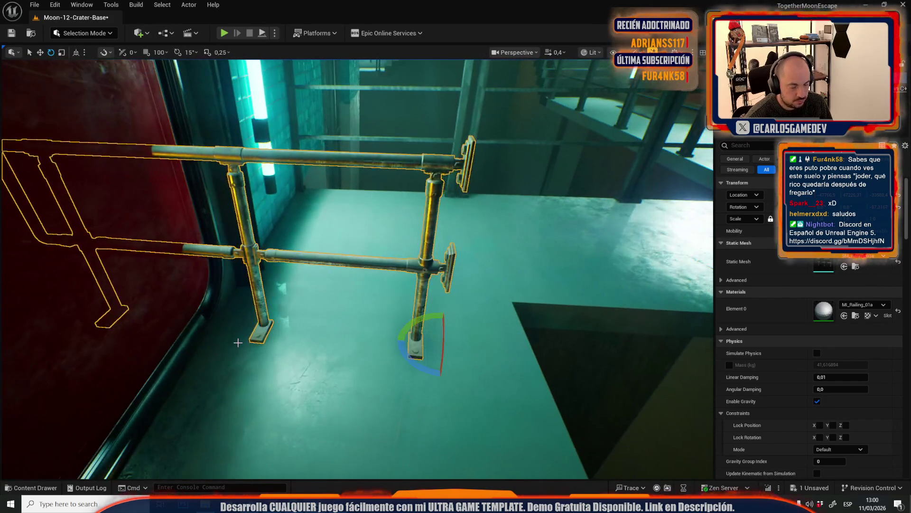
key(ctrl+z)
Inspect the placed railing from the door side and select the railing along the stairs
key(ctrl+space)
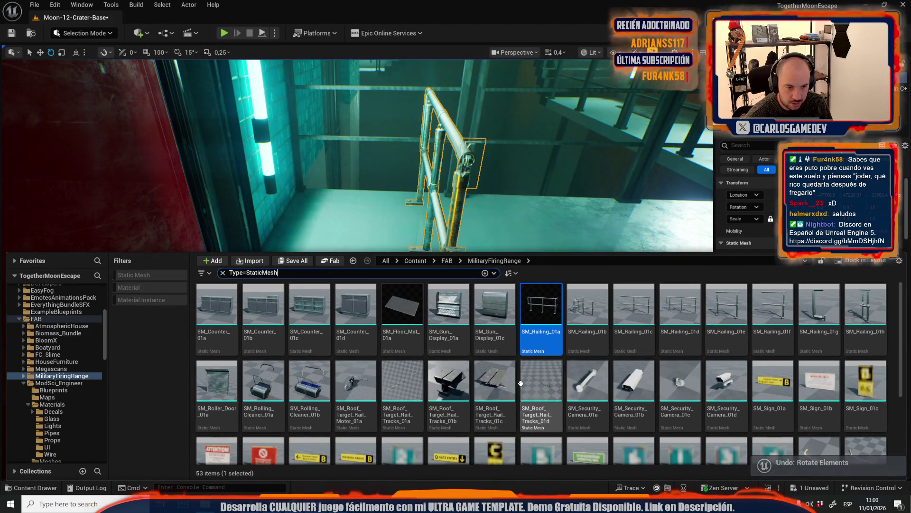
mouse_move(315, 504)
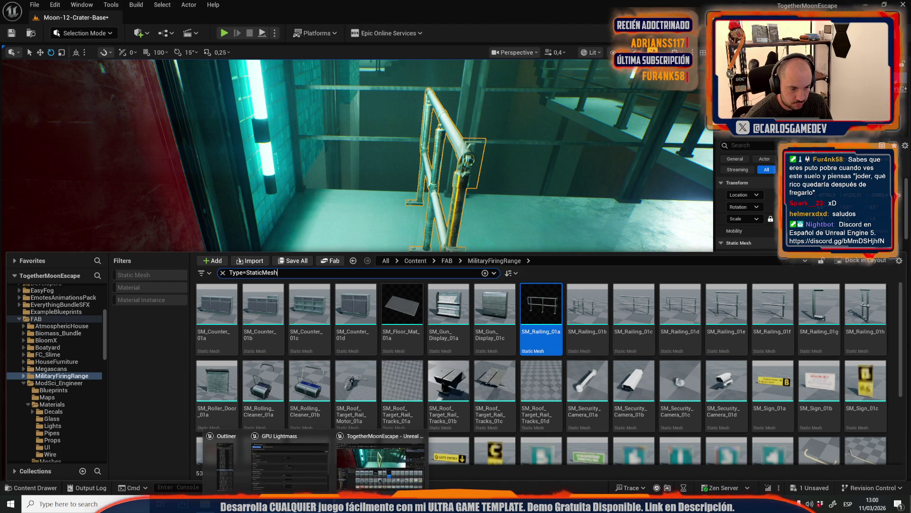
key(ctrl+space)
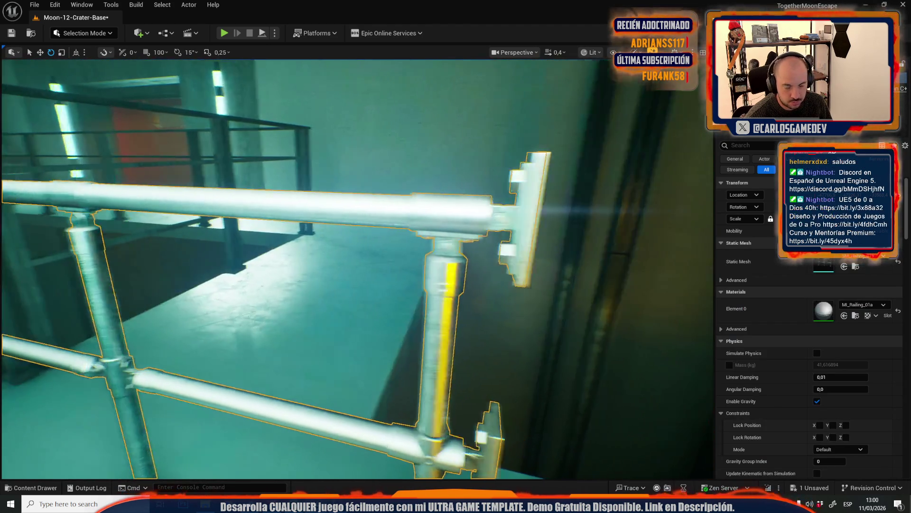
mouse_move(356, 266)
mouse_down()
mouse_move(357, 285)
mouse_move(308, 285)
mouse_up()
key(f)
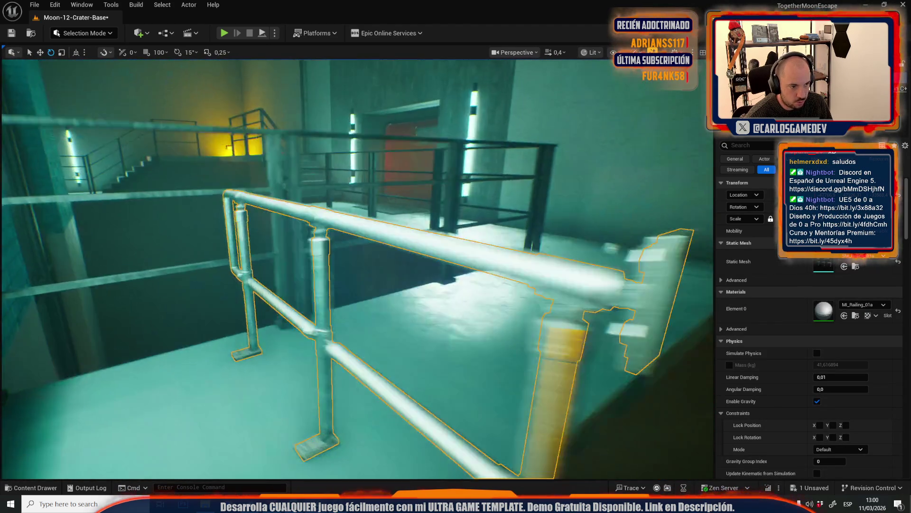
mouse_move(408, 269)
mouse_down()
mouse_move(333, 269)
mouse_move(394, 269)
mouse_up()
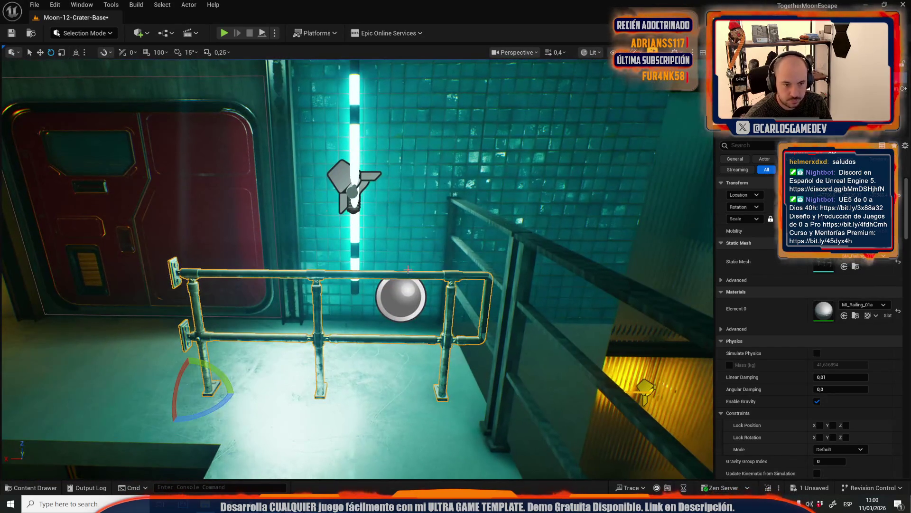
click(506, 227)
key(ctrl+b)
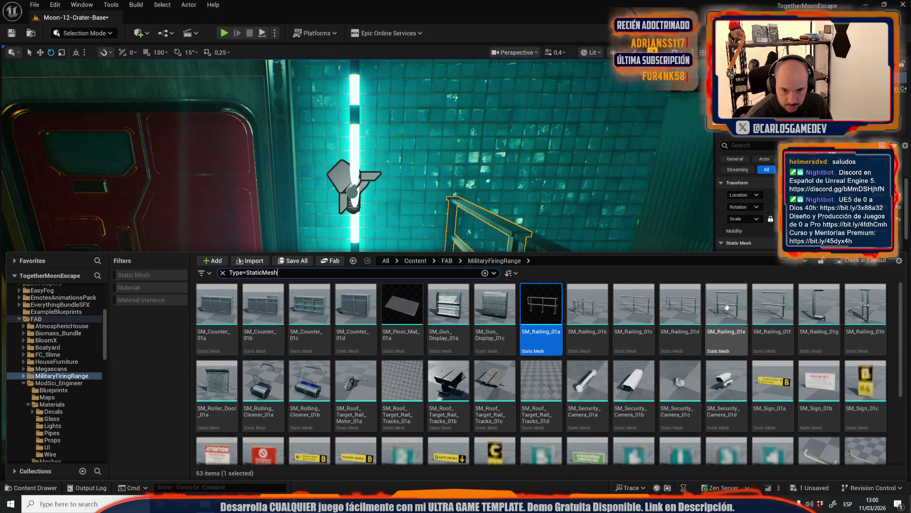
Delete the selected stair railing and the railing by the door
key(ctrl+space)
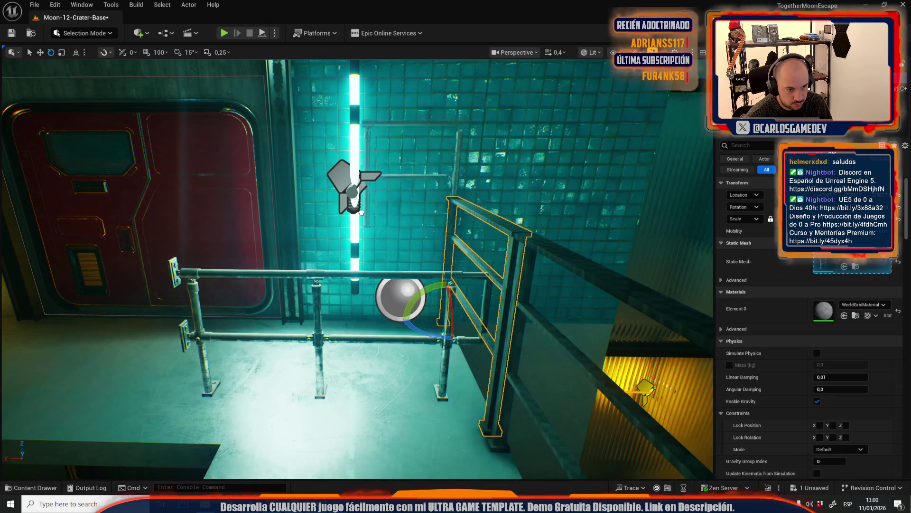
mouse_move(347, 412)
mouse_down()
mouse_move(322, 373)
mouse_move(332, 361)
mouse_move(314, 375)
mouse_move(333, 356)
mouse_move(324, 372)
mouse_up()
key(r)
scroll(318, 366, up, 1)
key(Delete)
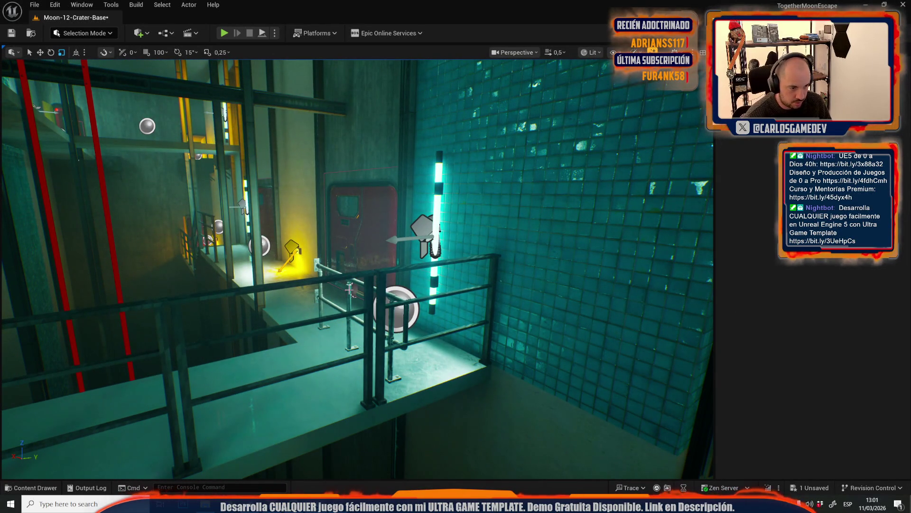
click(349, 289)
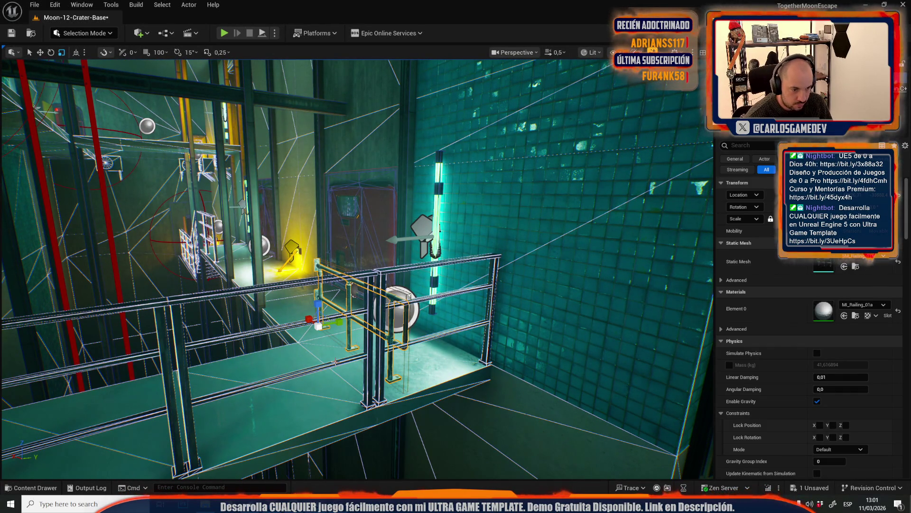
key(f)
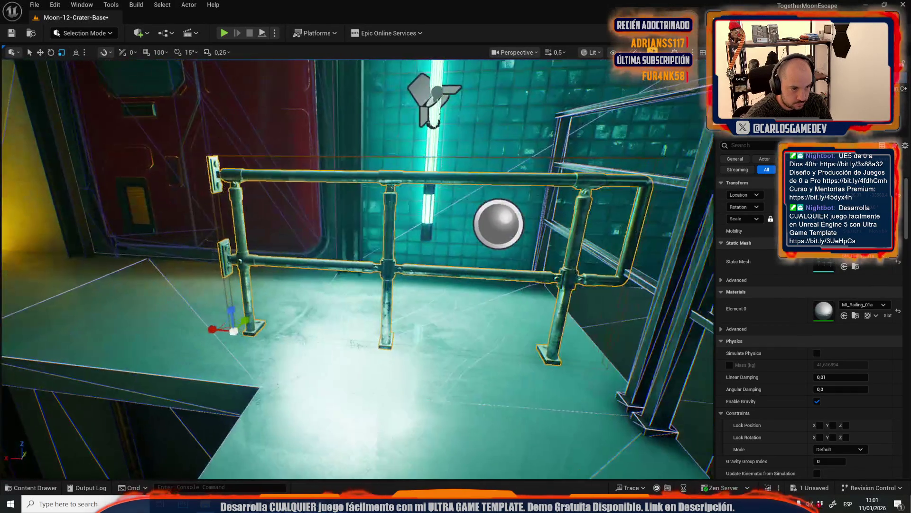
drag(477, 309, 531, 304)
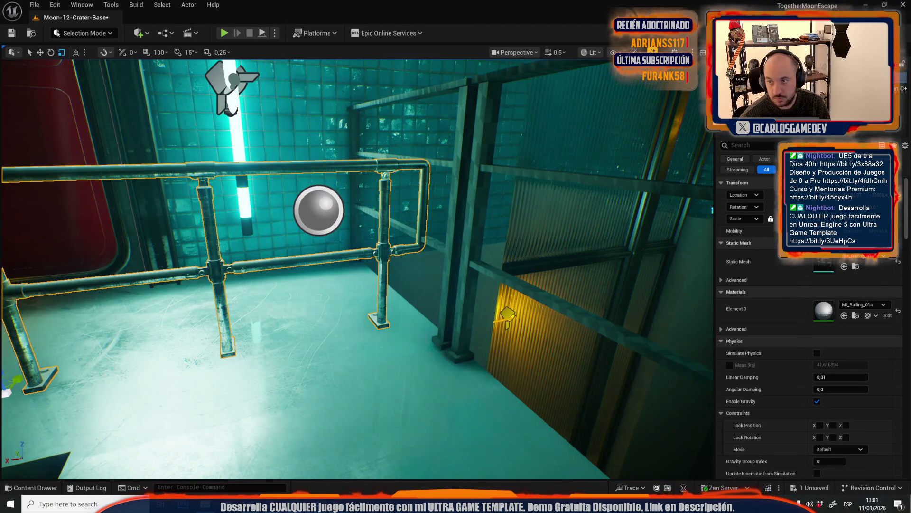
key(Delete)
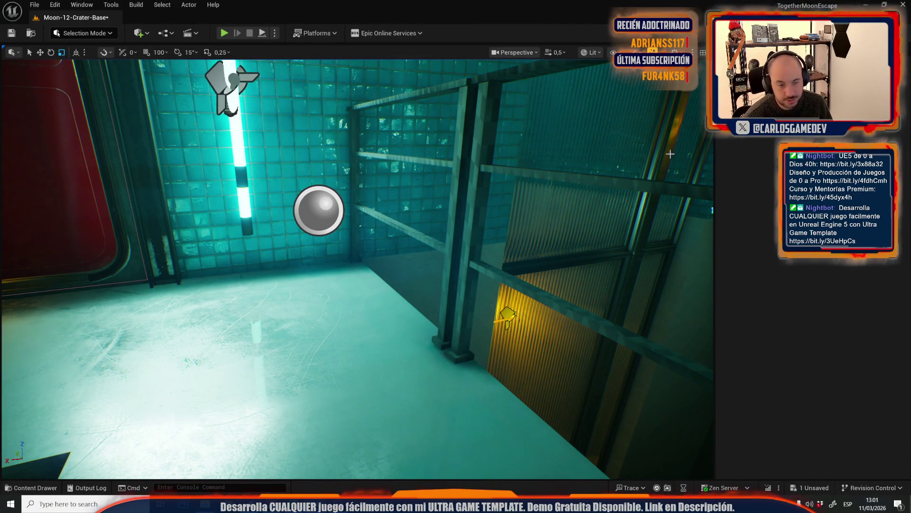
Place an SM_Railing_01h railing at the stair walkway edge and browse to its material
drag(504, 195, 593, 200)
key(ctrl+space)
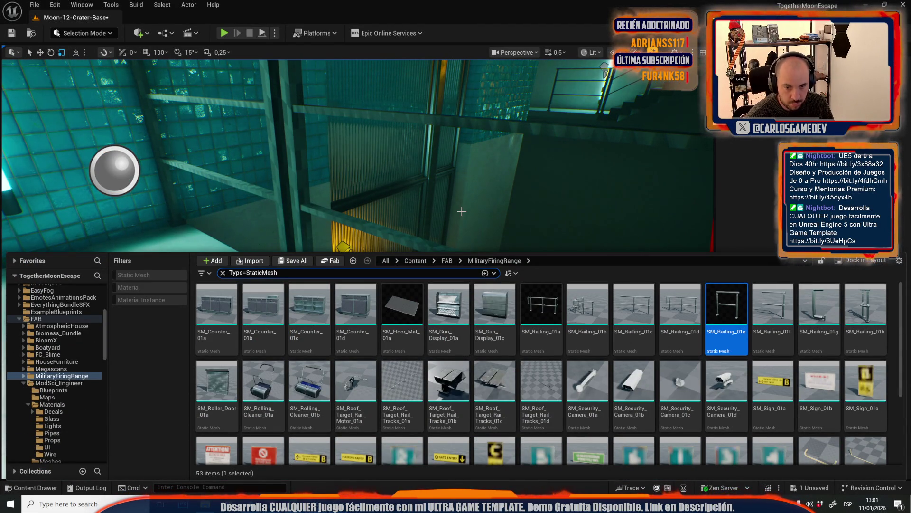
drag(455, 180, 423, 187)
key(ctrl+space)
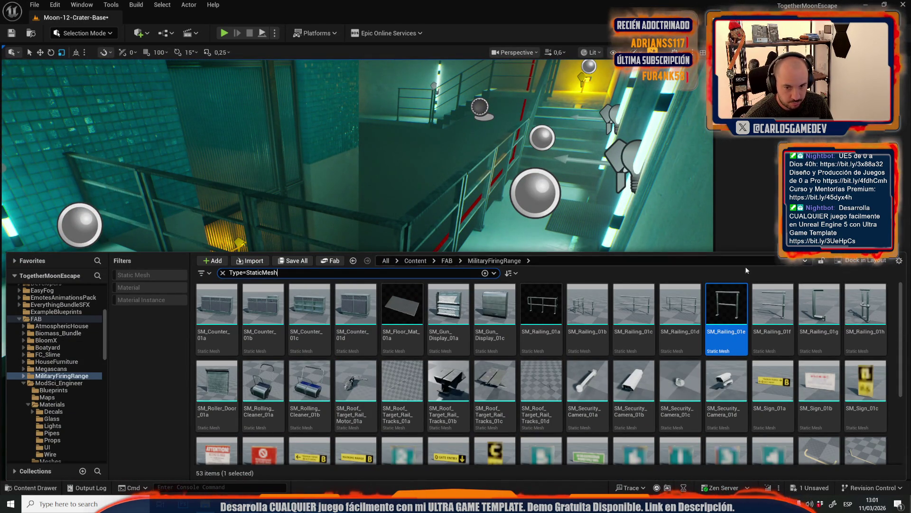
mouse_move(862, 306)
mouse_down()
mouse_move(703, 159)
mouse_move(474, 304)
mouse_up()
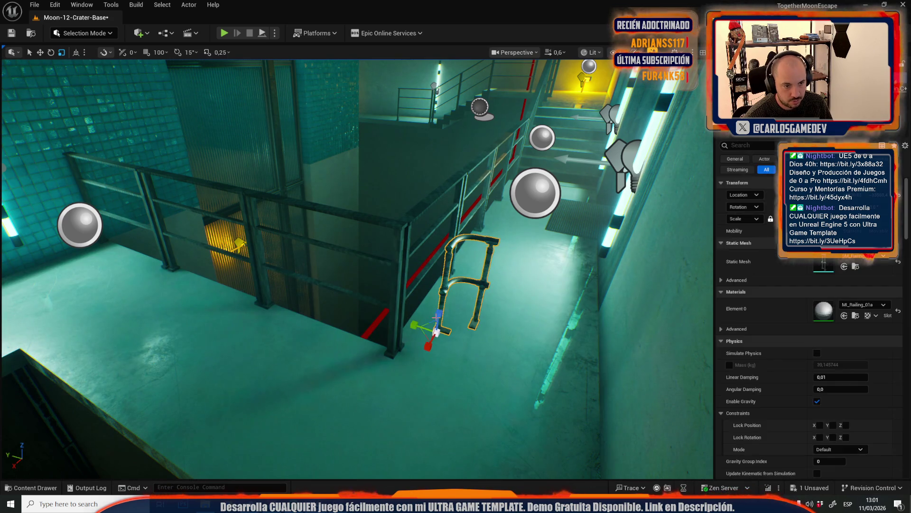
scroll(429, 339, up, 2)
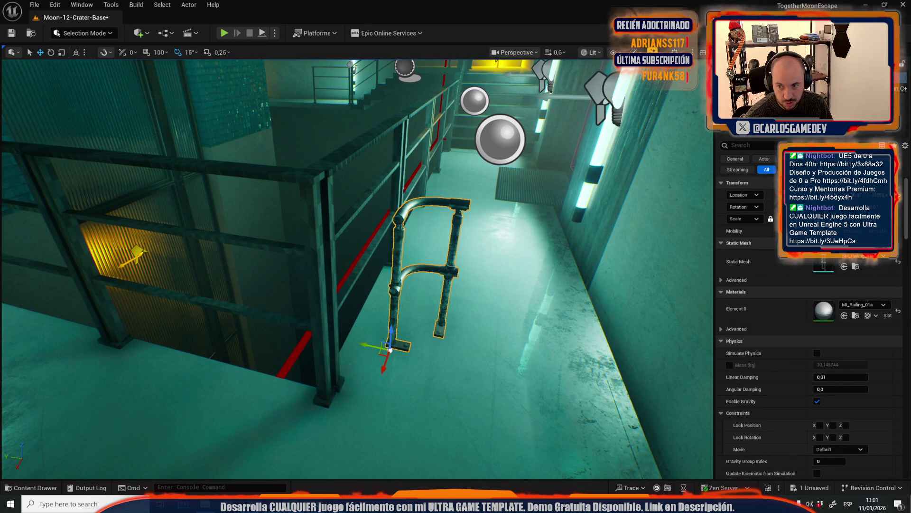
click(856, 315)
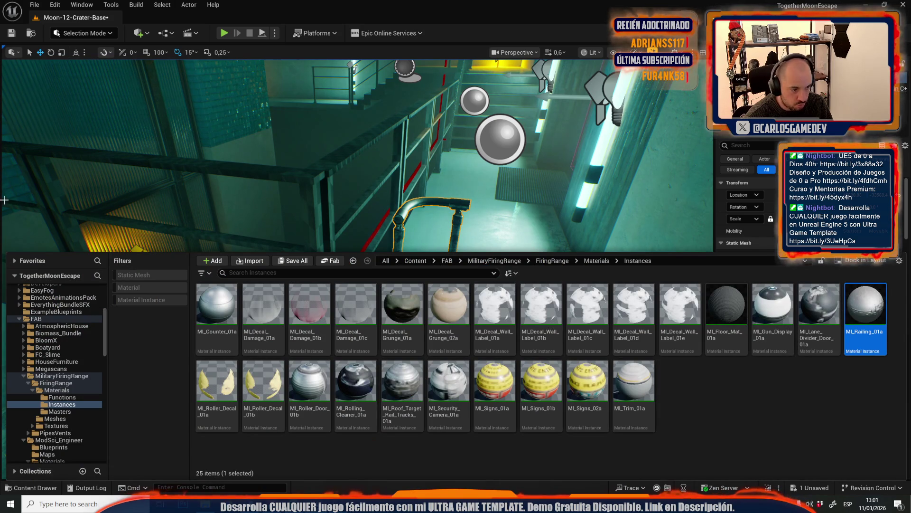
Look up the MARKETPLACER project file in File Explorer
key(alt+Tab)
scroll(327, 180, down, 5)
scroll(152, 166, up, 5)
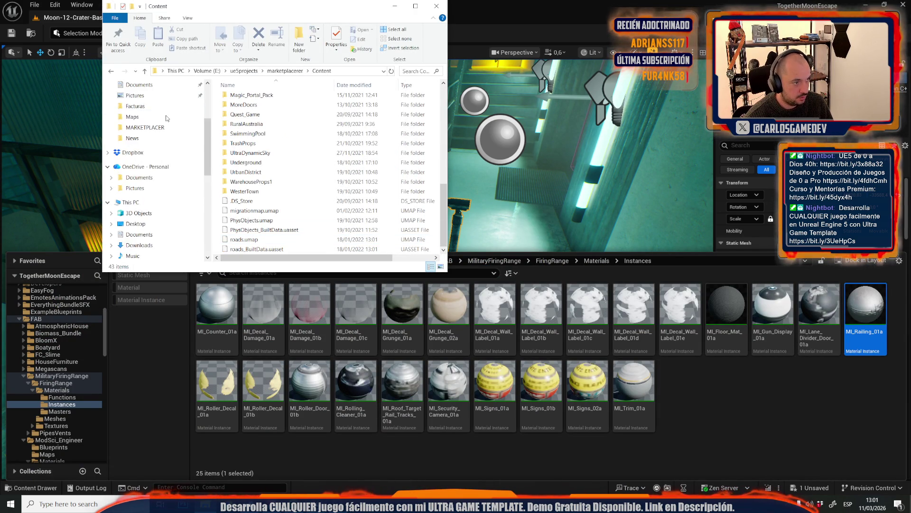
click(151, 206)
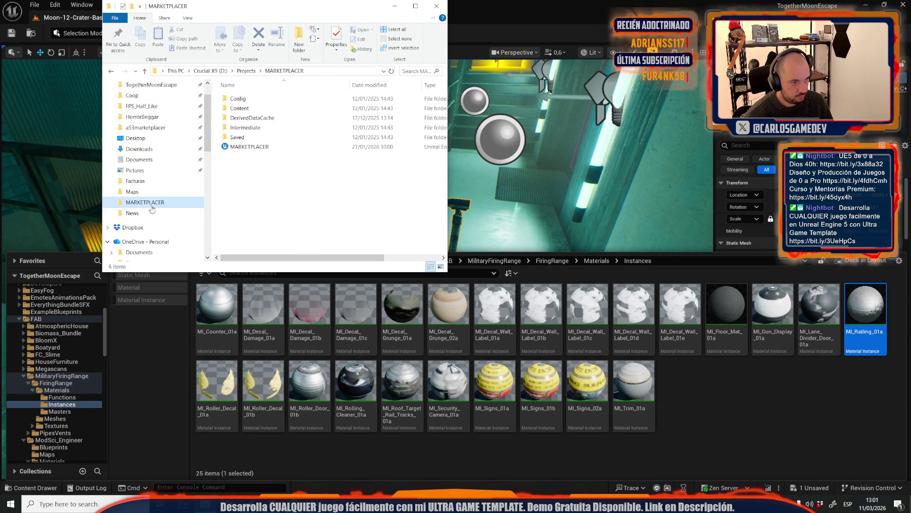
click(259, 148)
click(554, 2)
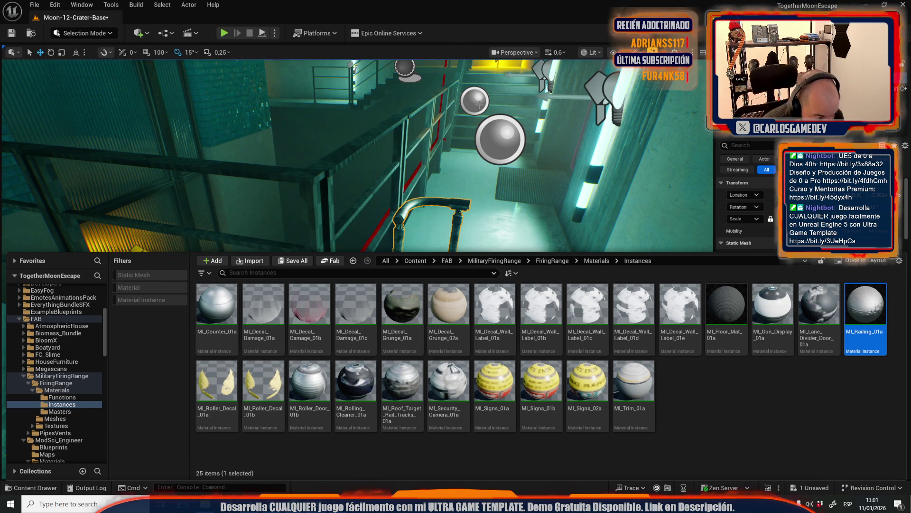
Turn the railing 180 degrees and check its MI_Railing_01a material
key(f)
mouse_move(323, 350)
mouse_down()
mouse_move(361, 338)
mouse_move(316, 300)
mouse_up()
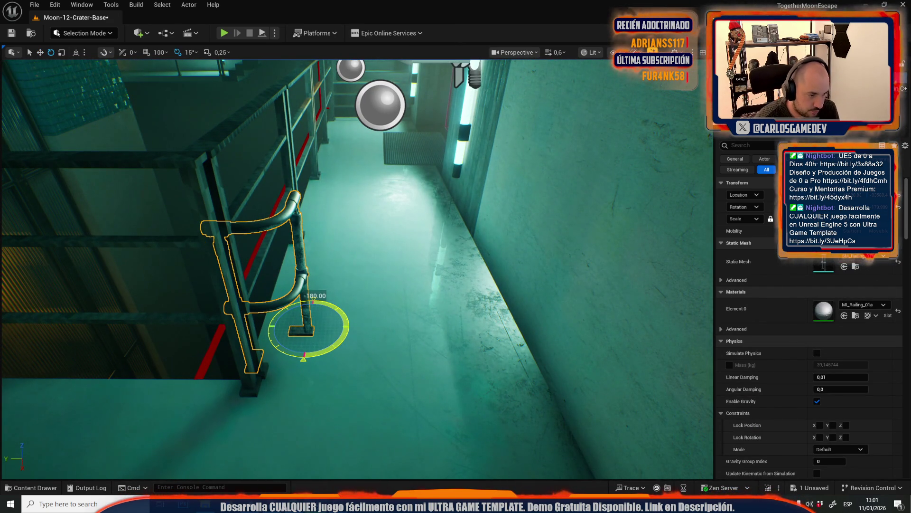
key(ctrl+space)
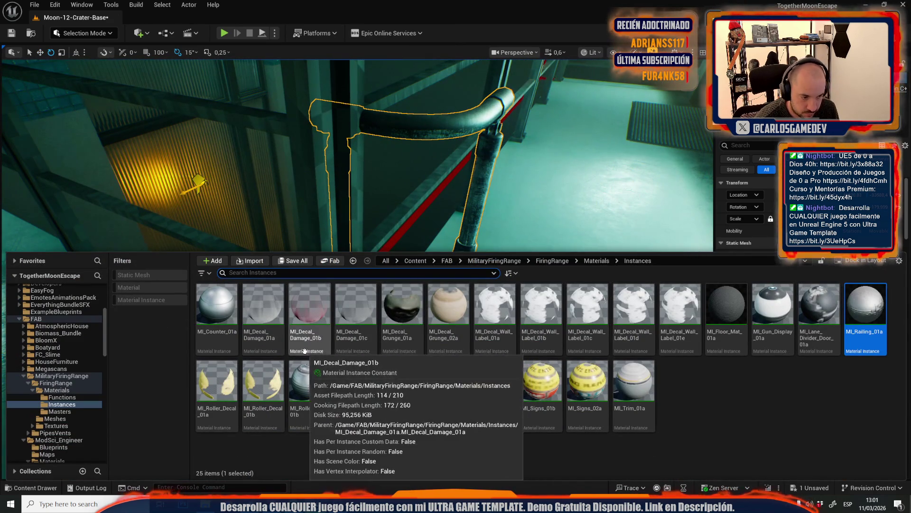
key(ctrl+space)
key(ctrl+space)
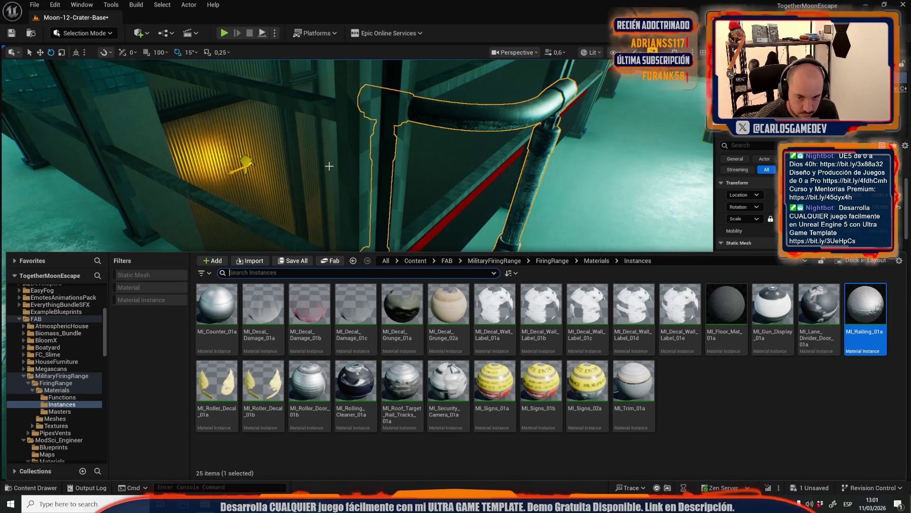
key(ctrl+space)
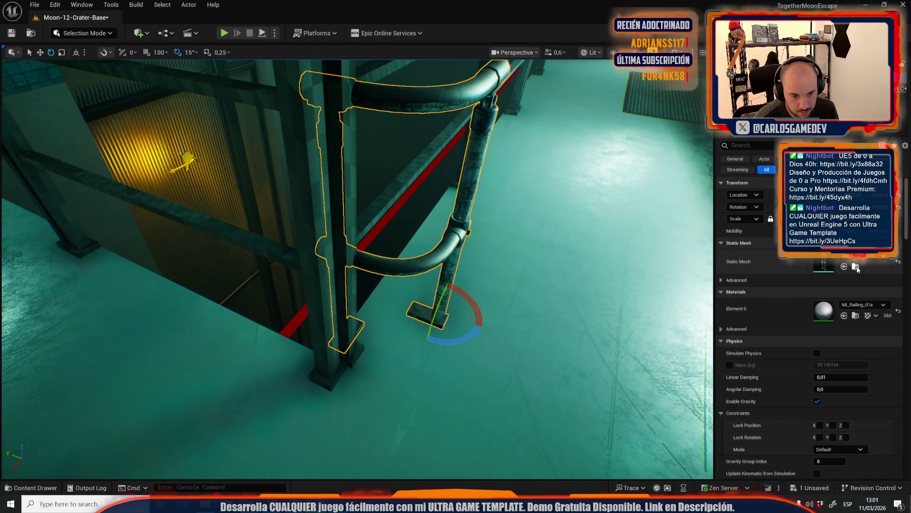
click(856, 267)
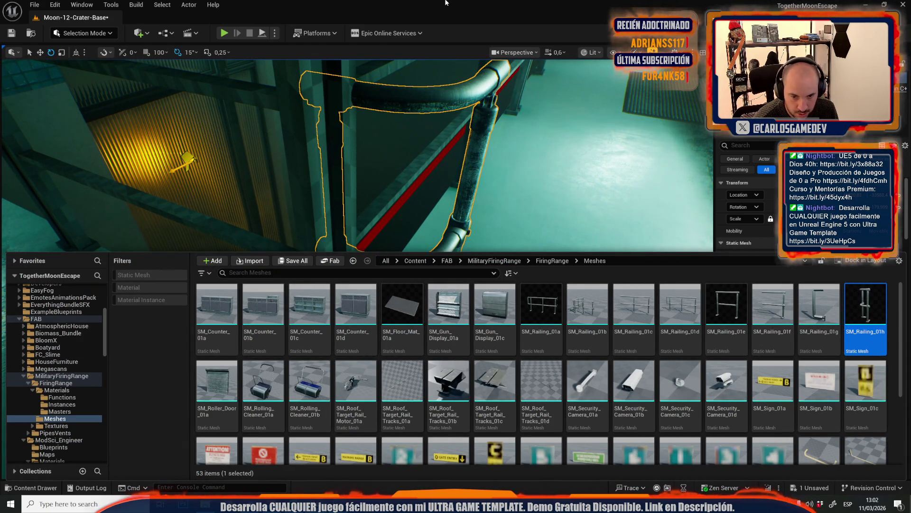
Shift the SM_Railing_01h railing posts to the right along X
drag(408, 149, 408, 195)
mouse_move(183, 262)
mouse_down()
mouse_move(183, 280)
mouse_move(183, 262)
mouse_up()
key(w)
mouse_move(312, 286)
mouse_down()
mouse_move(313, 270)
mouse_move(313, 286)
mouse_up()
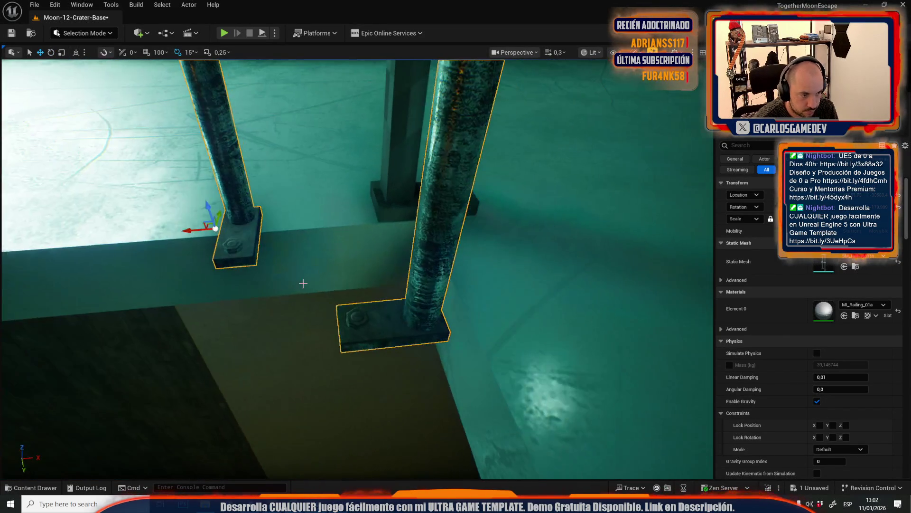
drag(187, 230, 245, 226)
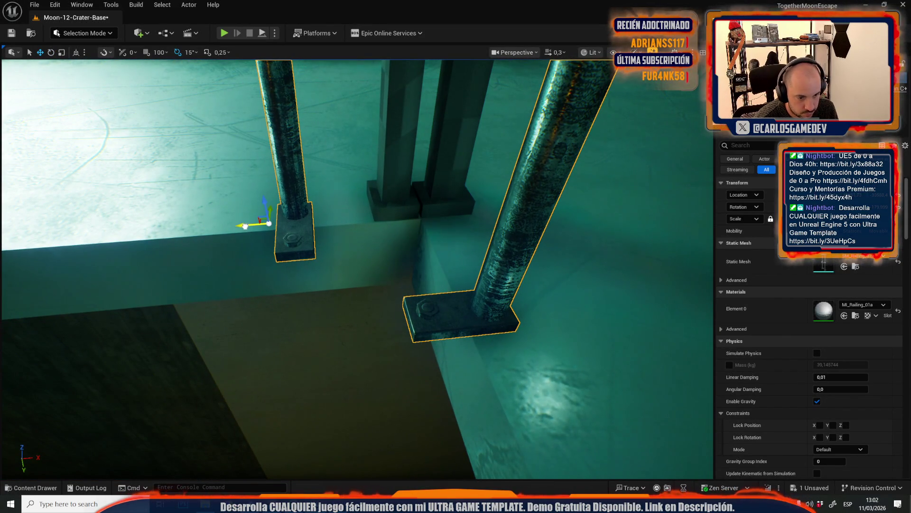
key(f)
drag(316, 223, 315, 222)
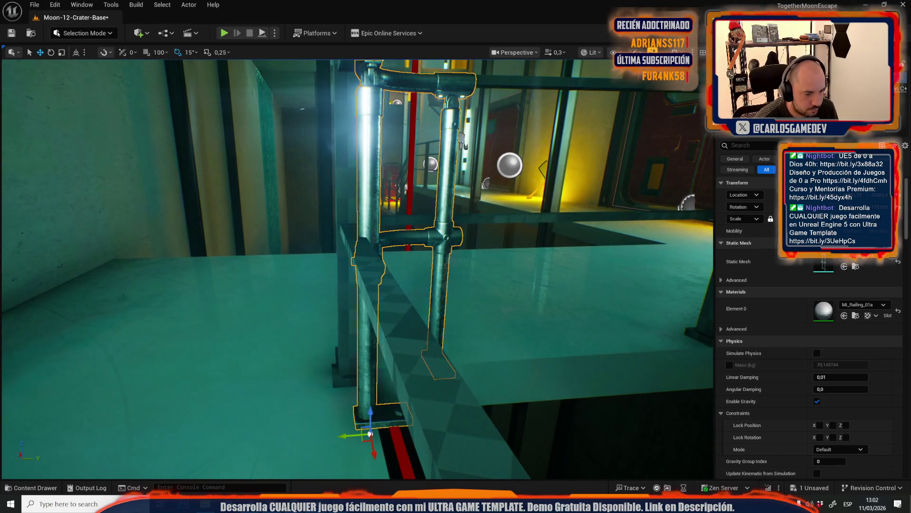
drag(343, 436, 342, 436)
Scale the railing up so it stands taller beside the walkway
key(r)
drag(381, 390, 327, 390)
key(w)
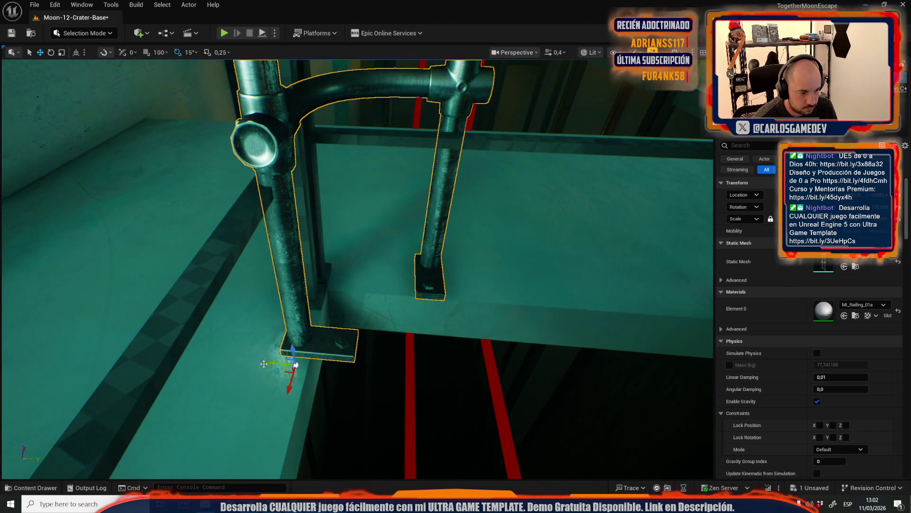
mouse_move(362, 346)
mouse_down()
mouse_move(460, 258)
mouse_move(393, 290)
mouse_up()
In Mesh Tool Mode quad editing, rotate one base plate 180° and slide it along X
click(106, 34)
click(105, 150)
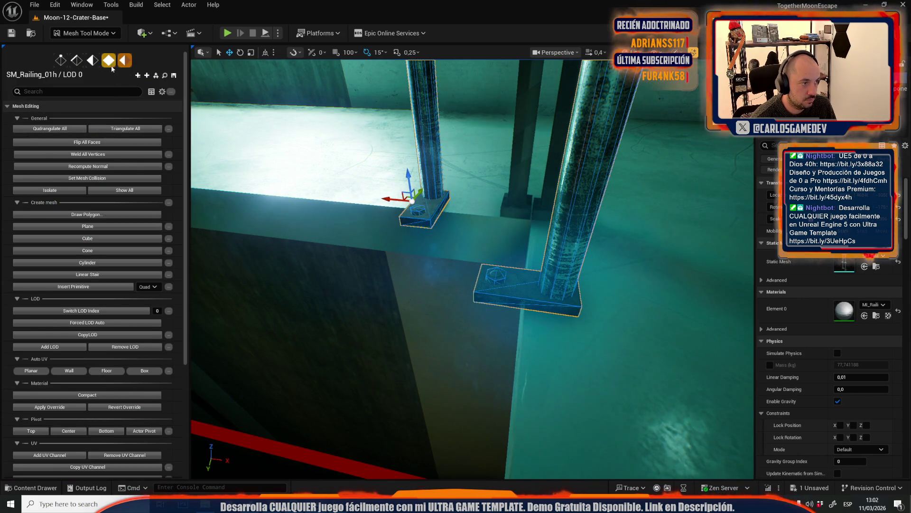
click(109, 60)
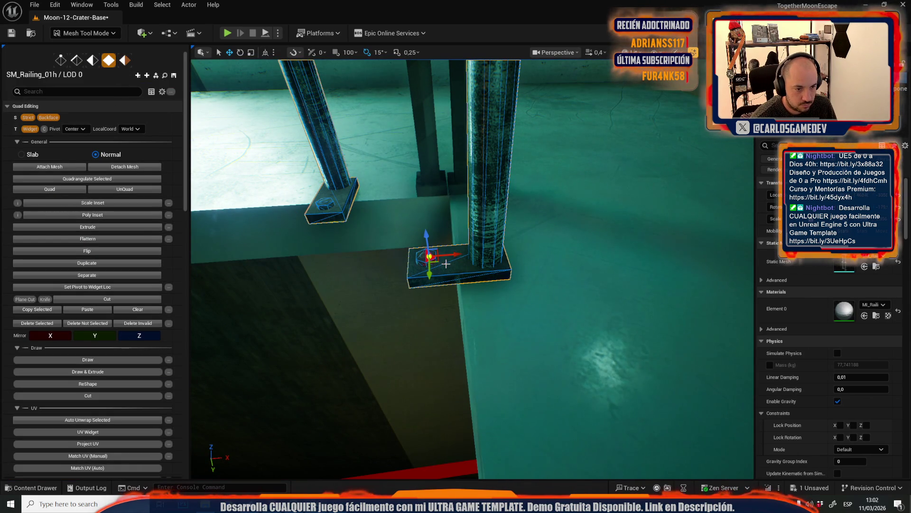
scroll(449, 268, up, 5)
scroll(474, 256, down, 2)
key(e)
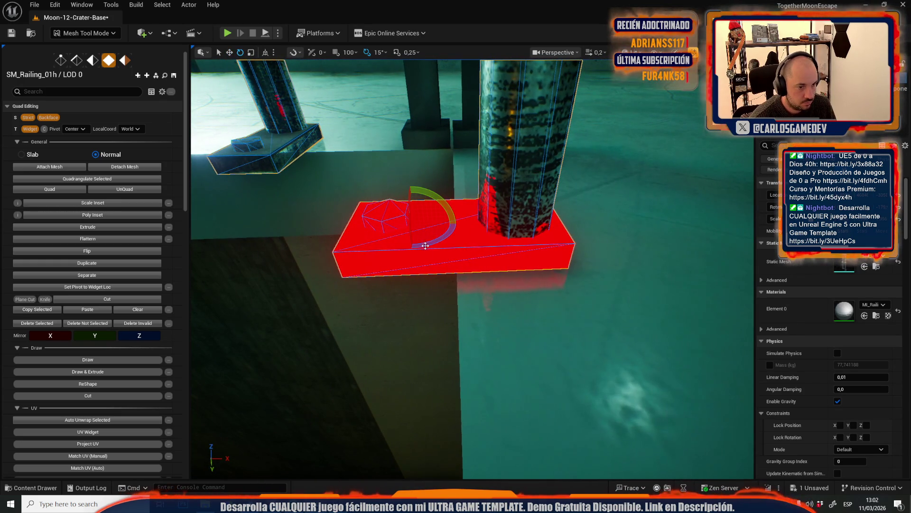
drag(426, 246, 389, 264)
mouse_move(461, 243)
mouse_down()
mouse_move(389, 323)
mouse_move(313, 477)
mouse_move(458, 255)
mouse_up()
key(w)
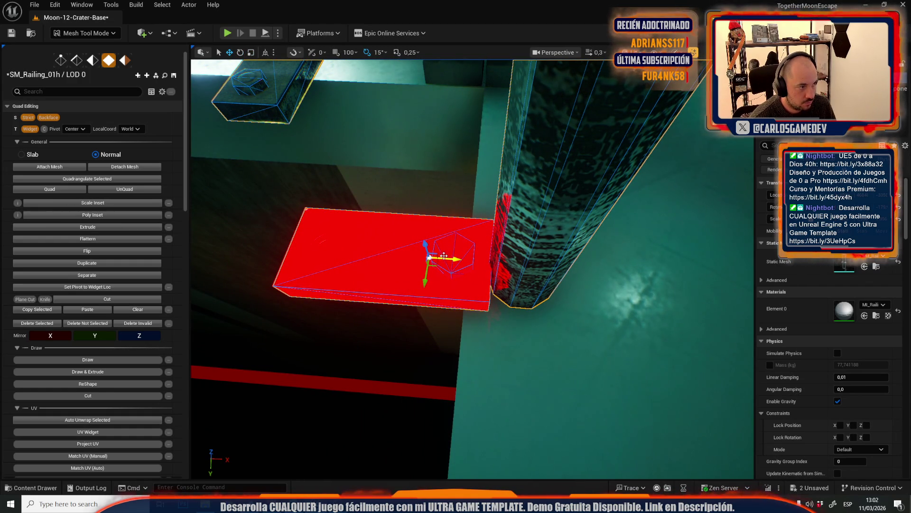
drag(455, 258, 463, 249)
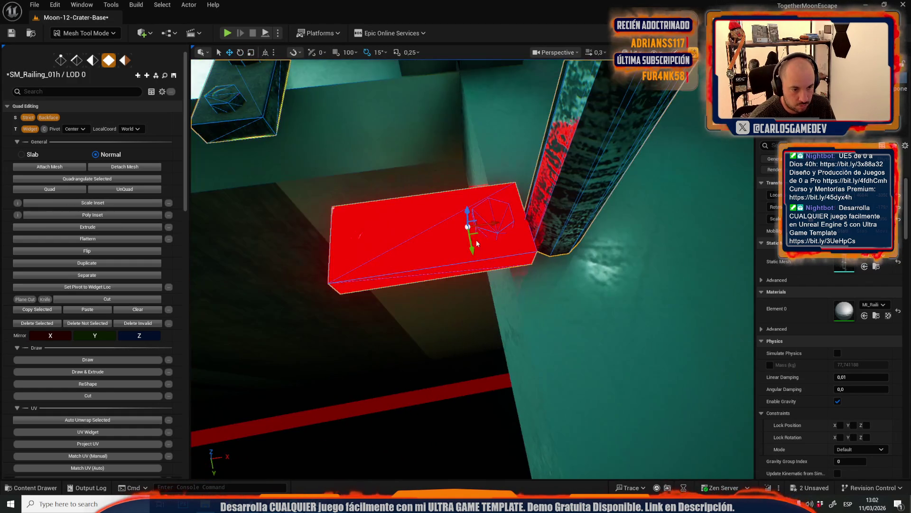
mouse_move(493, 222)
mouse_down()
mouse_move(662, 207)
mouse_move(657, 269)
mouse_move(569, 268)
mouse_move(370, 228)
mouse_move(417, 242)
mouse_move(406, 221)
mouse_move(233, 199)
mouse_up()
Select the other base plate's faces and slide them along X
click(370, 227)
mouse_move(408, 253)
mouse_down()
mouse_move(403, 247)
mouse_move(408, 254)
mouse_up()
key(r)
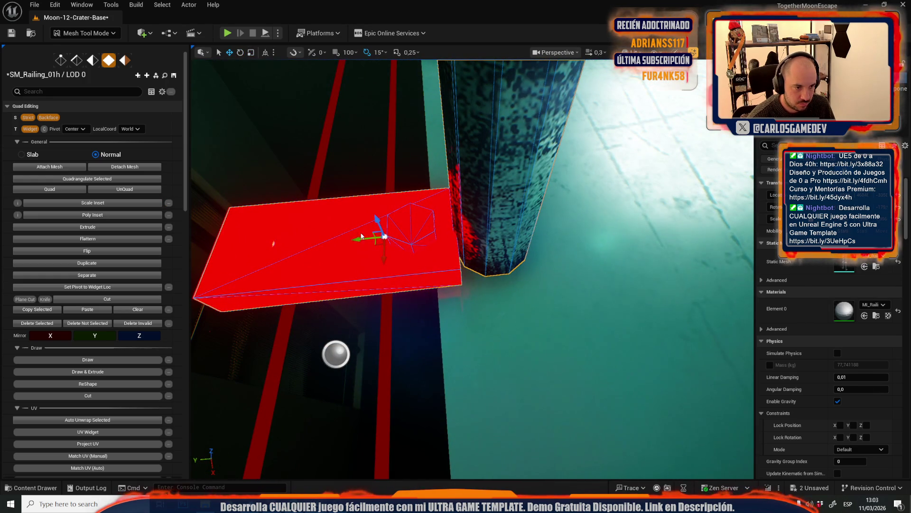
mouse_move(357, 238)
mouse_down()
mouse_move(589, 244)
mouse_move(546, 266)
mouse_move(512, 249)
mouse_up()
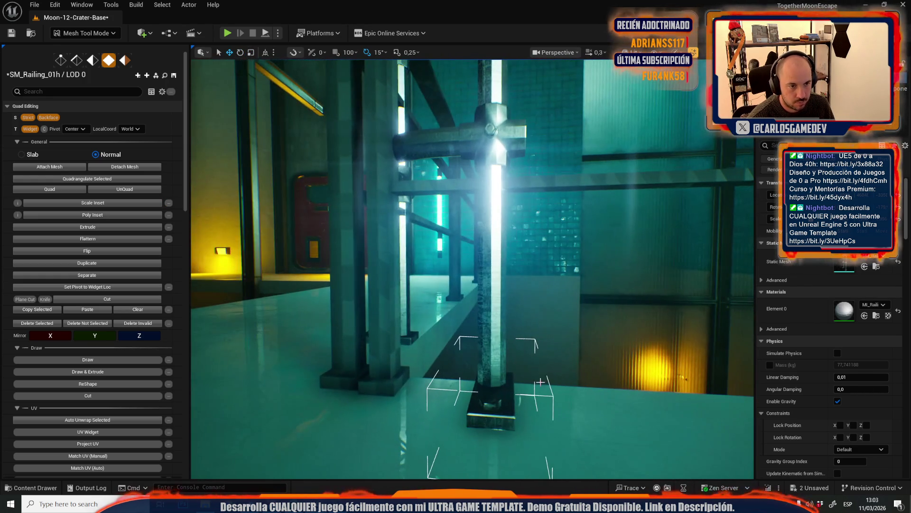
Recompute the railing's normals with a 66° Auto Smooth hard-edge angle
click(127, 61)
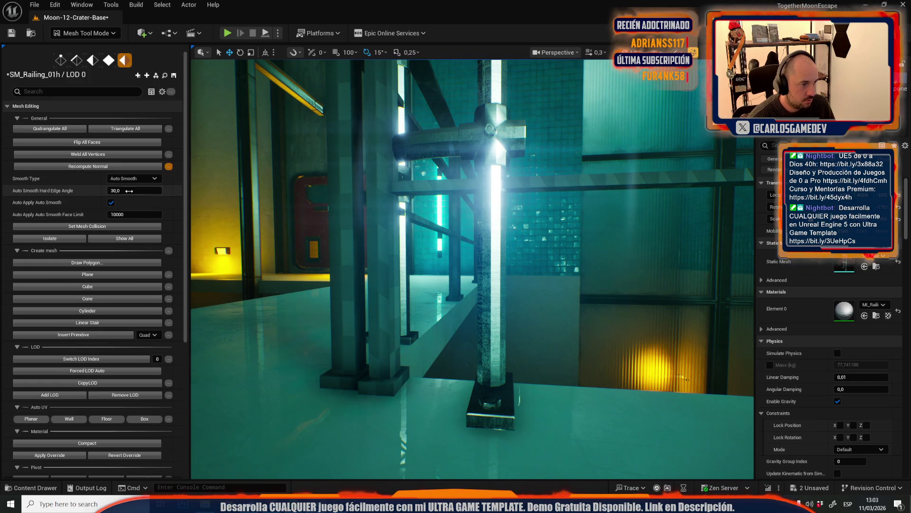
click(116, 167)
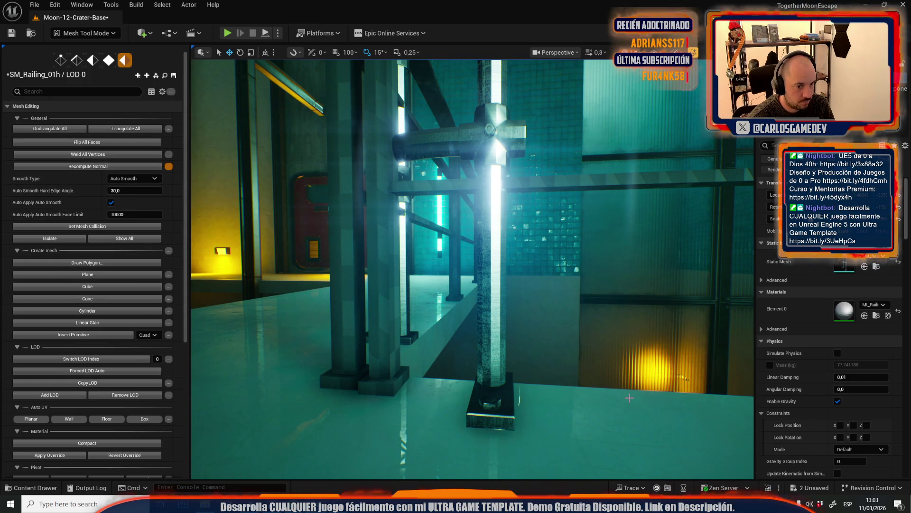
click(607, 401)
click(493, 309)
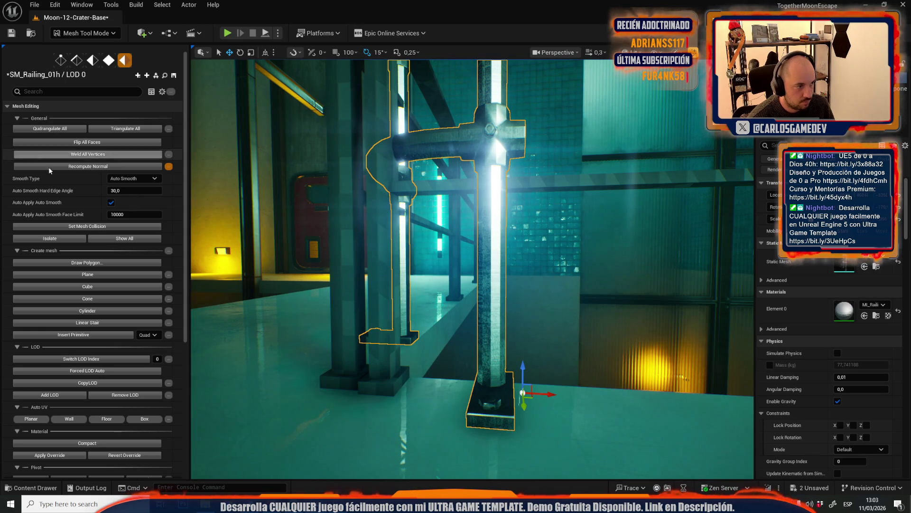
drag(332, 214, 333, 213)
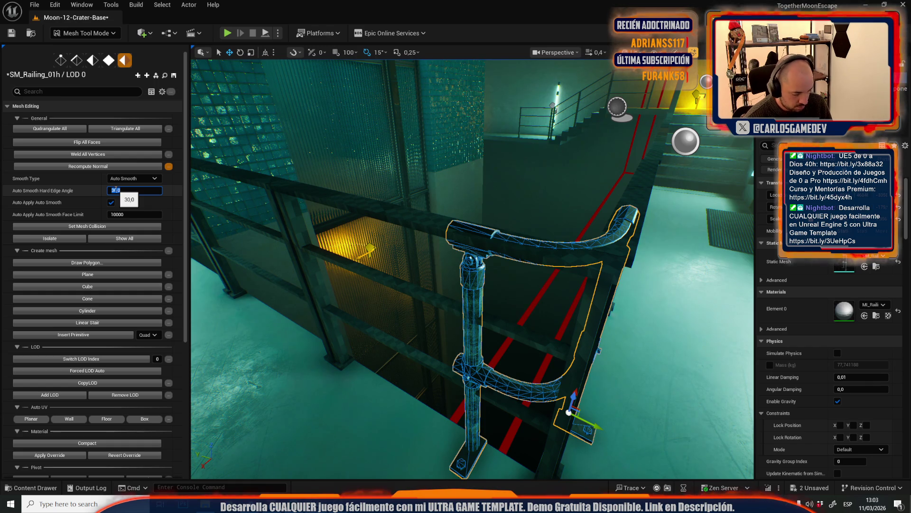
text(06)
key(Return)
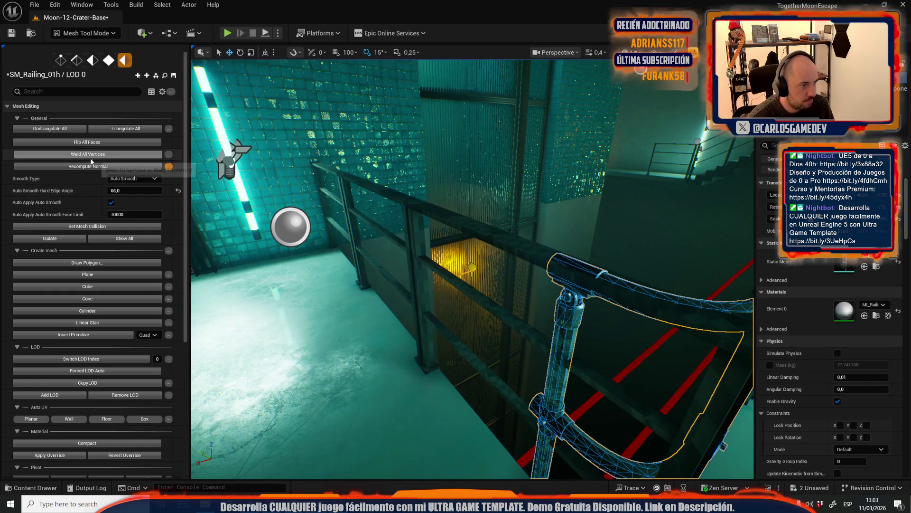
click(82, 166)
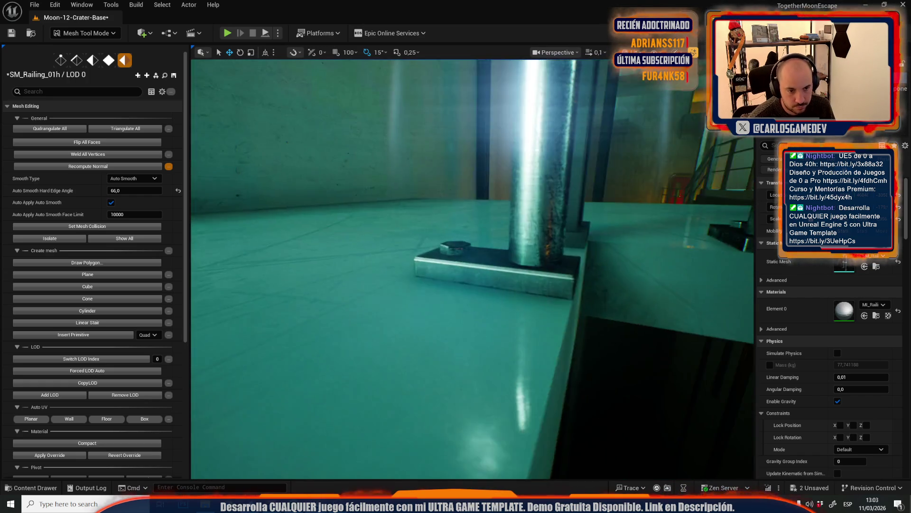
scroll(473, 270, up, 3)
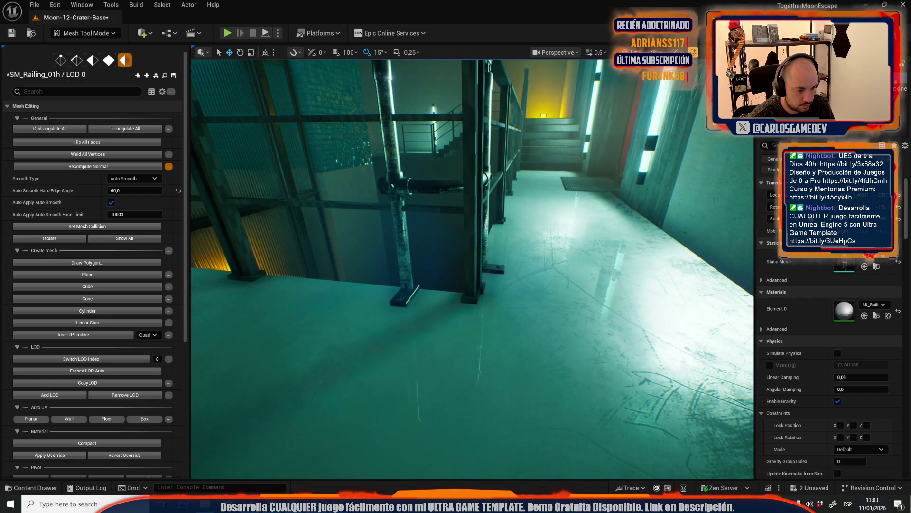
Open the most recent level in the marketplace editor and find the yellow railing's MI_Railing_01b material
mouse_move(326, 494)
click(442, 463)
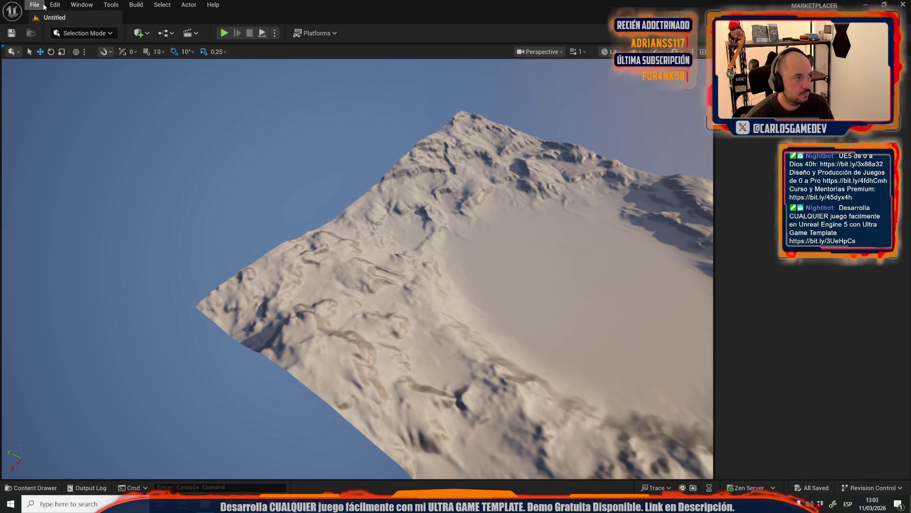
click(35, 4)
mouse_move(139, 61)
click(202, 78)
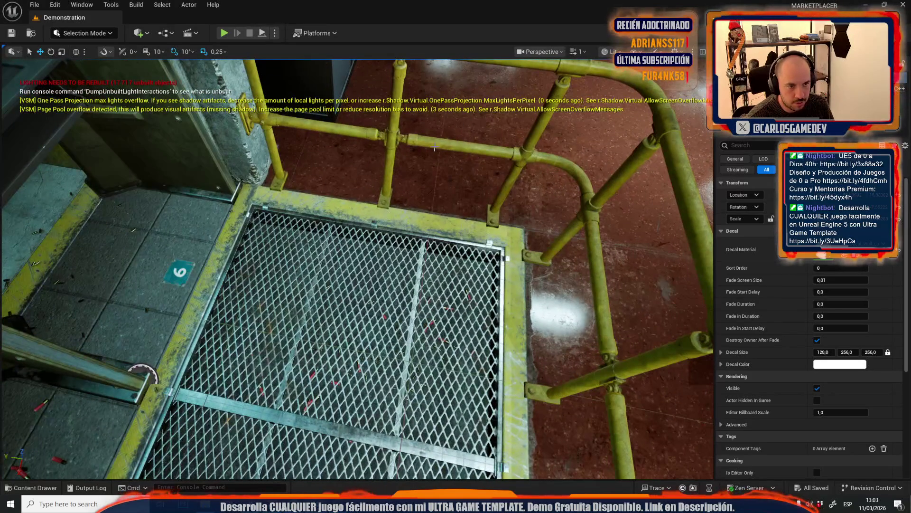
click(436, 137)
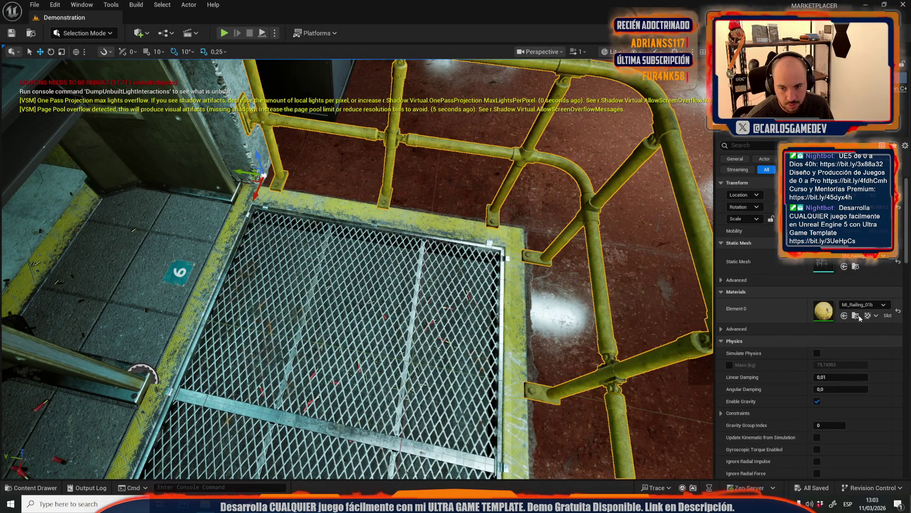
click(854, 317)
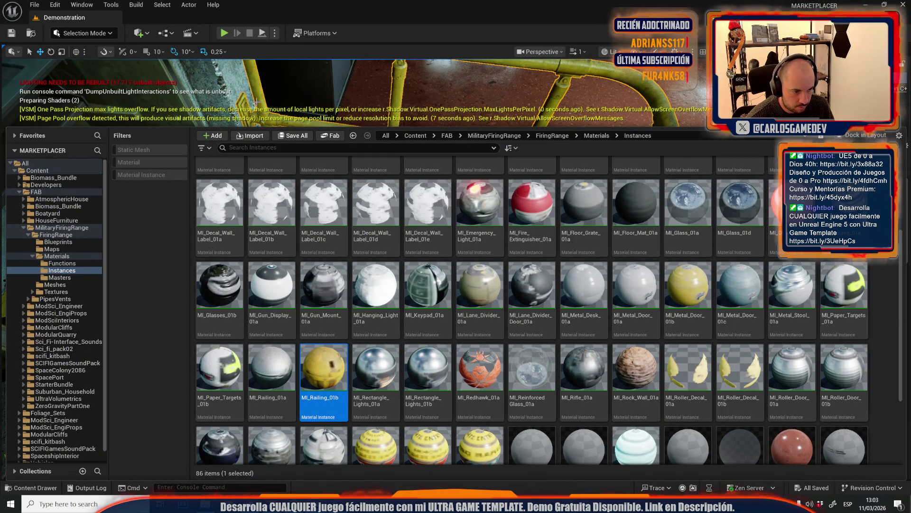
Migrate MI_Railing_01b into TogetherMoonEscape's Content, overwriting, then return to that editor
right_click(307, 397)
mouse_move(421, 201)
click(521, 267)
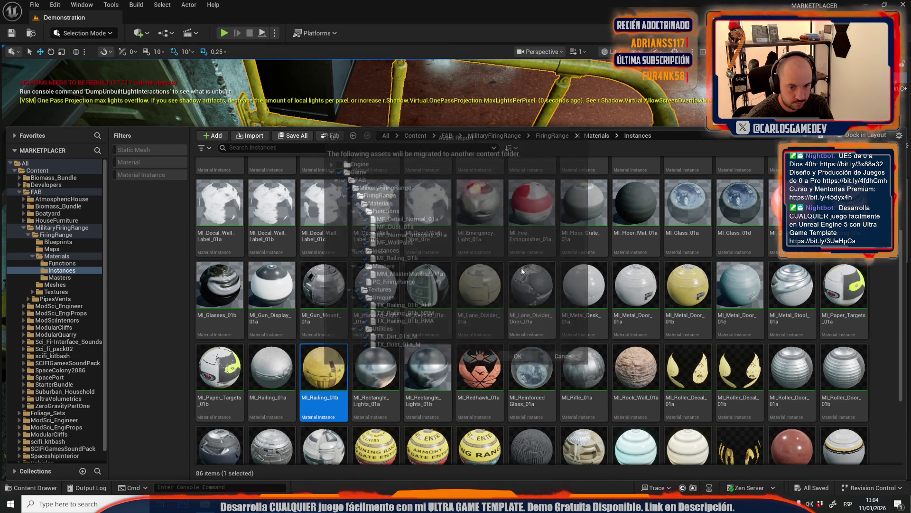
click(519, 358)
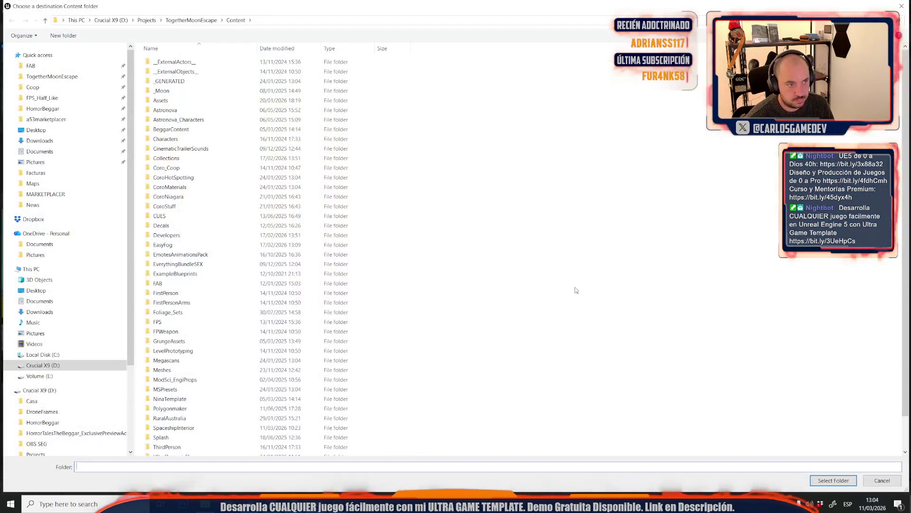
click(813, 481)
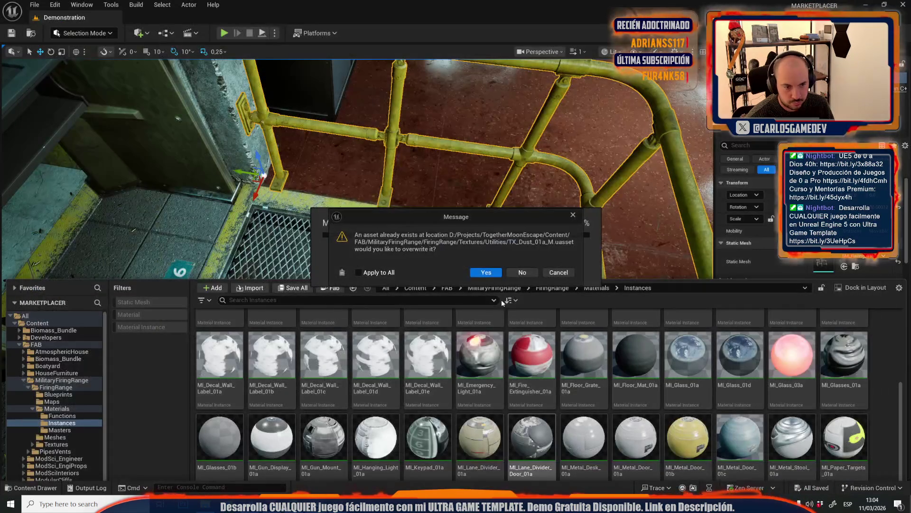
click(522, 272)
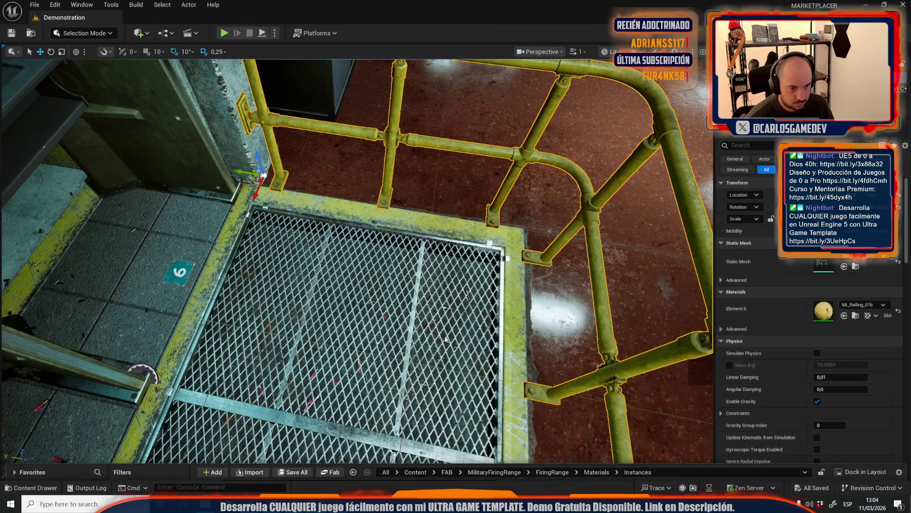
mouse_move(316, 503)
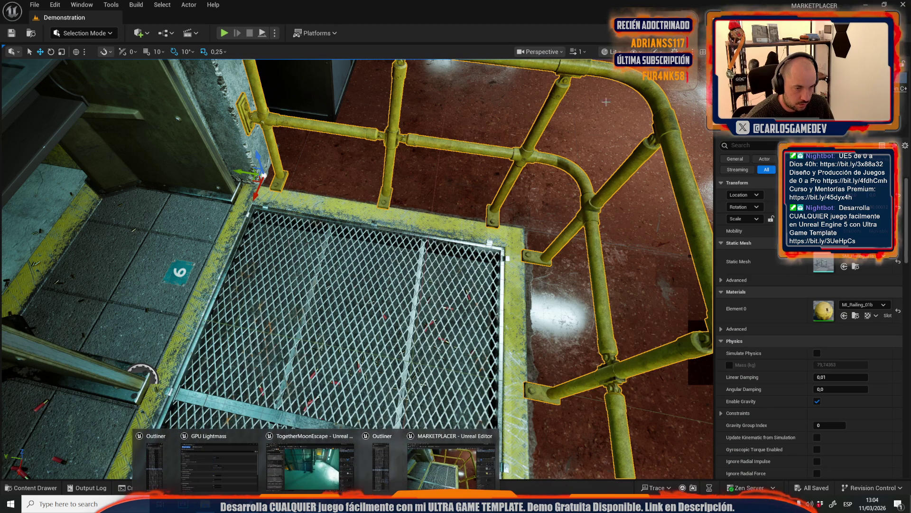
click(902, 5)
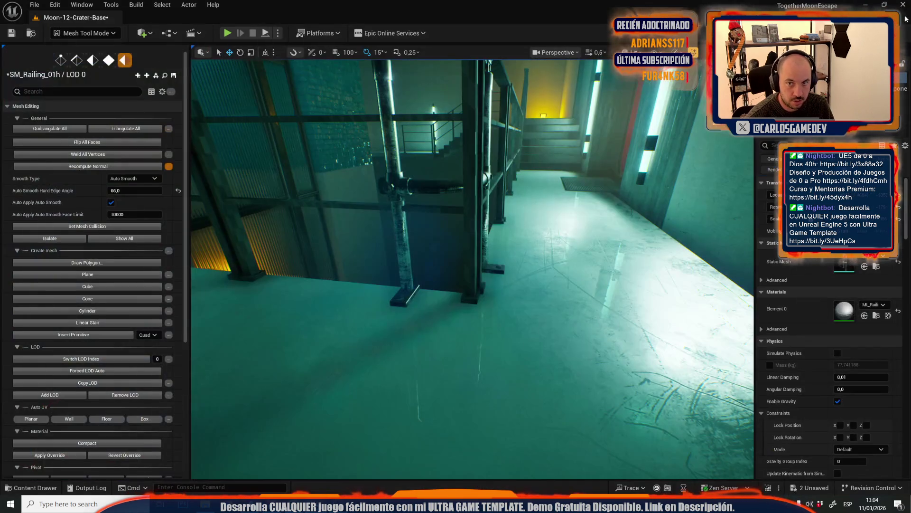
Assign the yellow MI_Railing_01b material to the walkway railing's Element 0
click(398, 193)
key(ctrl+space)
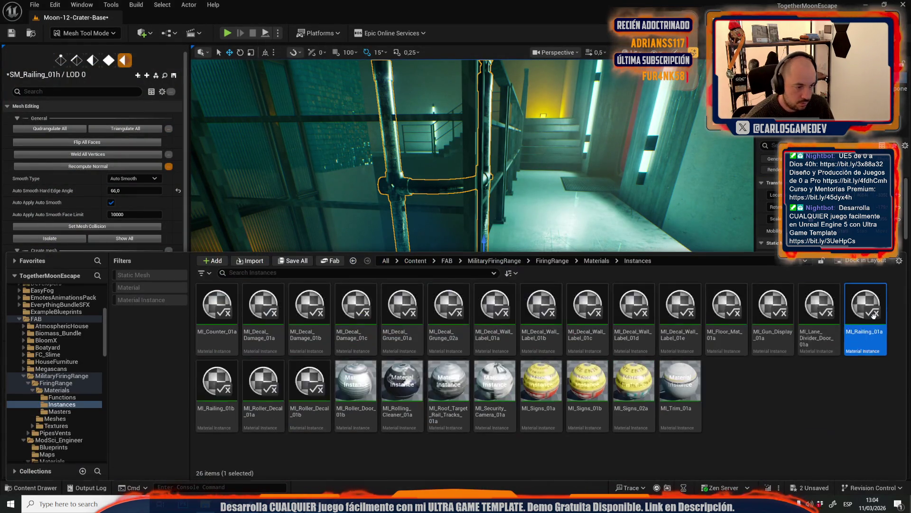
click(217, 385)
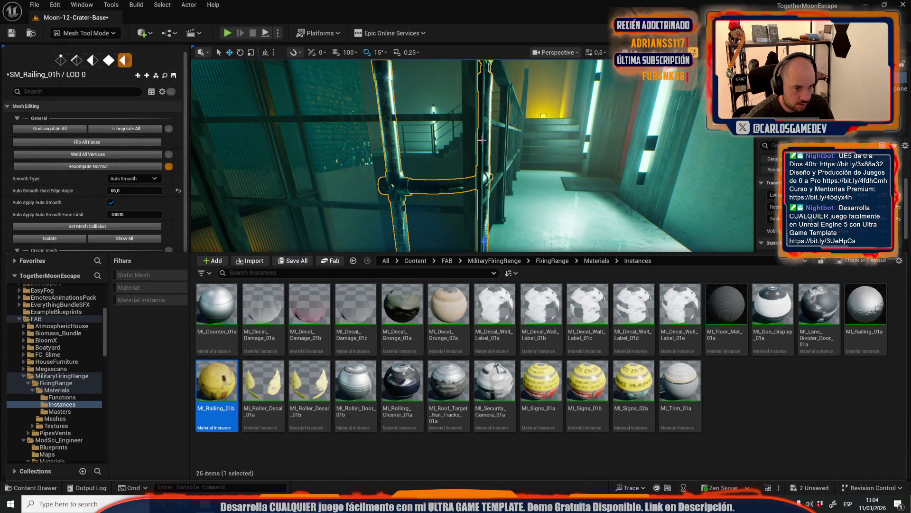
click(810, 274)
click(865, 315)
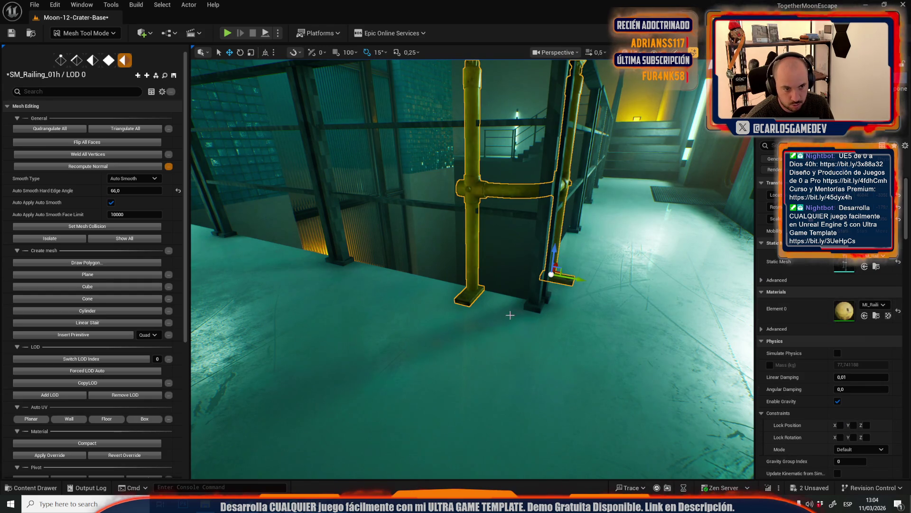
Alt-drag a copy of the railing further along and change its mesh to SM_Railing_01c
drag(484, 338, 399, 266)
click(398, 267)
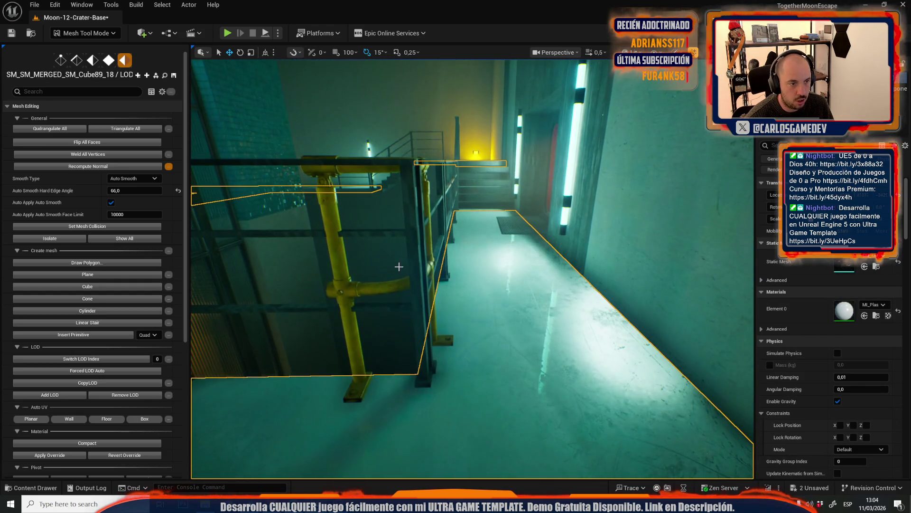
click(350, 301)
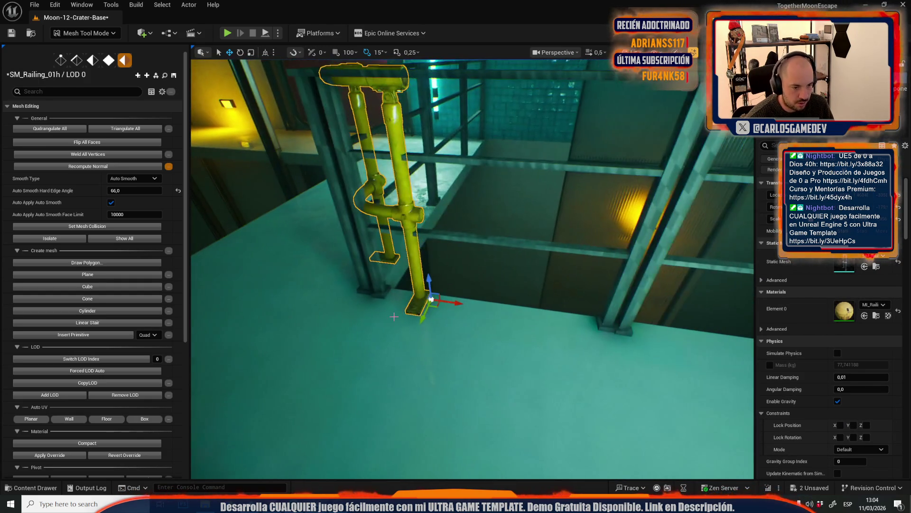
drag(444, 303, 624, 319)
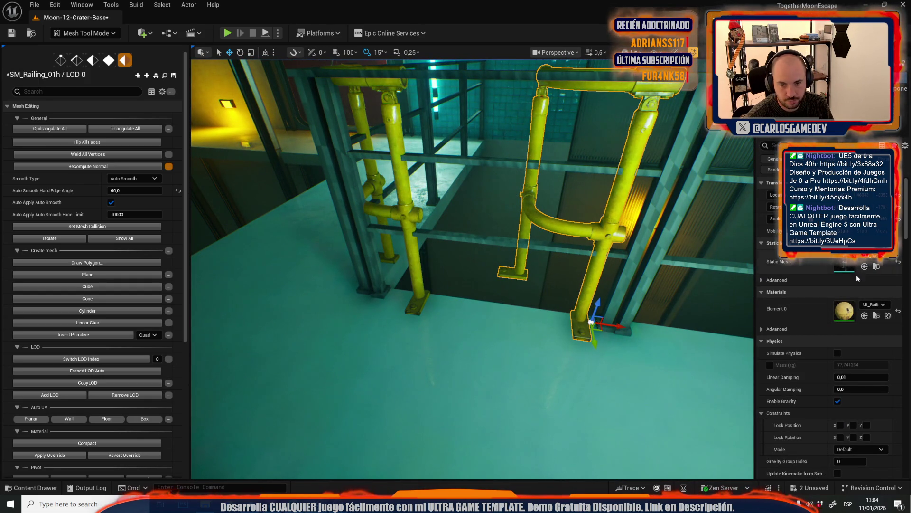
key(ctrl+space)
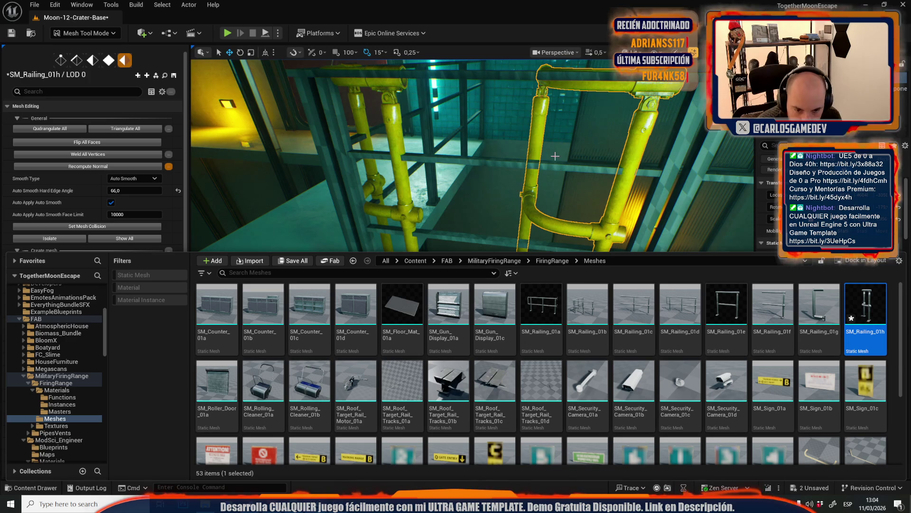
click(634, 304)
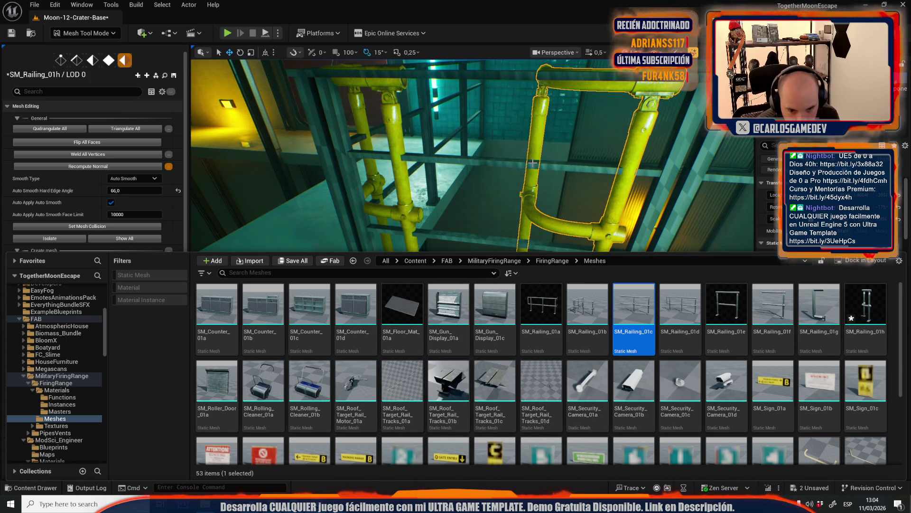
drag(587, 176, 591, 214)
click(865, 266)
mouse_move(476, 259)
mouse_down()
mouse_move(472, 297)
mouse_move(586, 314)
mouse_move(546, 327)
mouse_move(522, 323)
mouse_move(565, 327)
mouse_move(508, 334)
mouse_up()
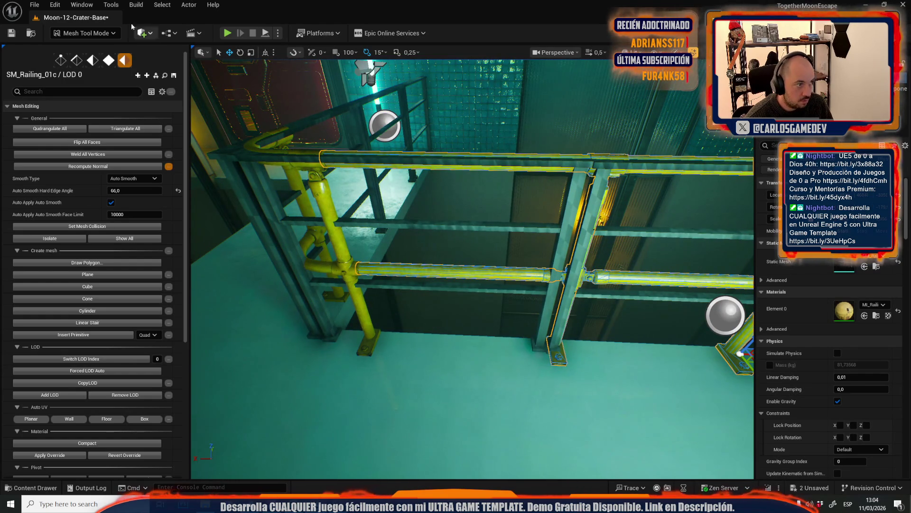
click(66, 33)
Swap the end railing's static mesh for the shorter railing selected in the Content Browser
click(76, 61)
click(377, 246)
click(340, 276)
drag(340, 277, 327, 261)
key(f)
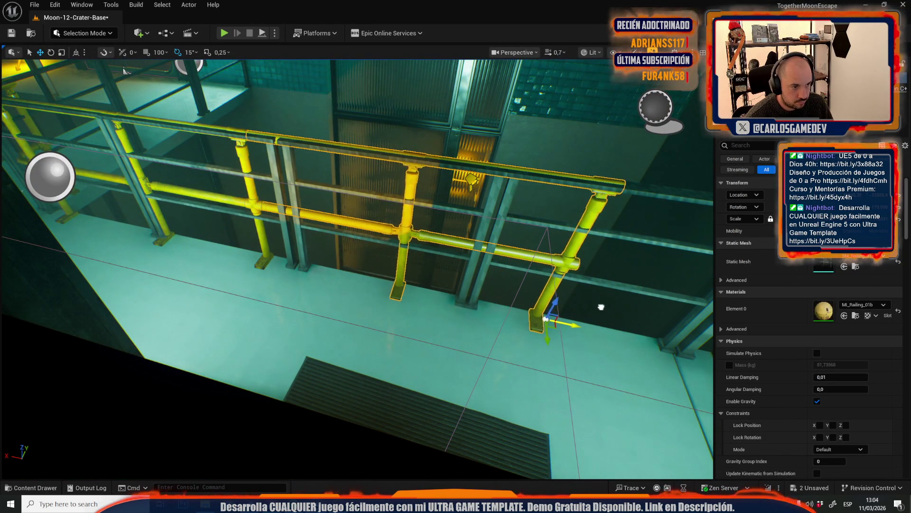
drag(615, 323, 665, 332)
key(f)
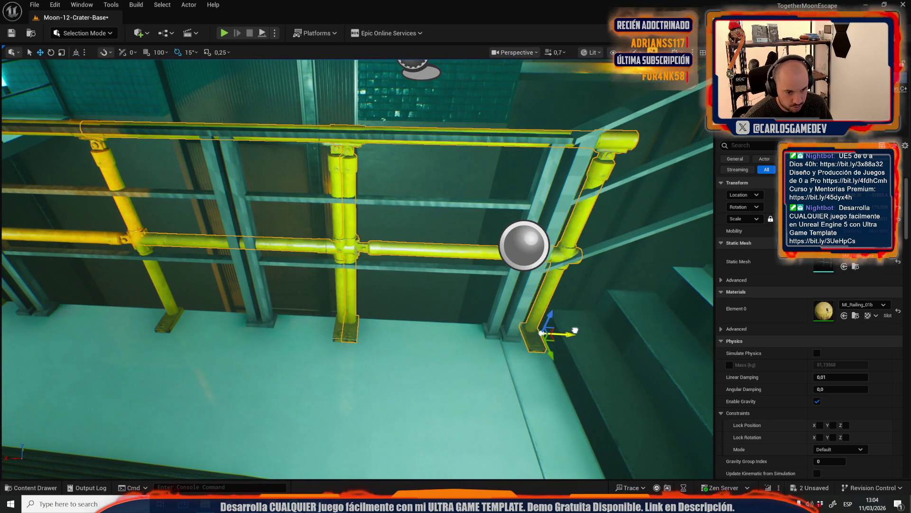
key(ctrl+b)
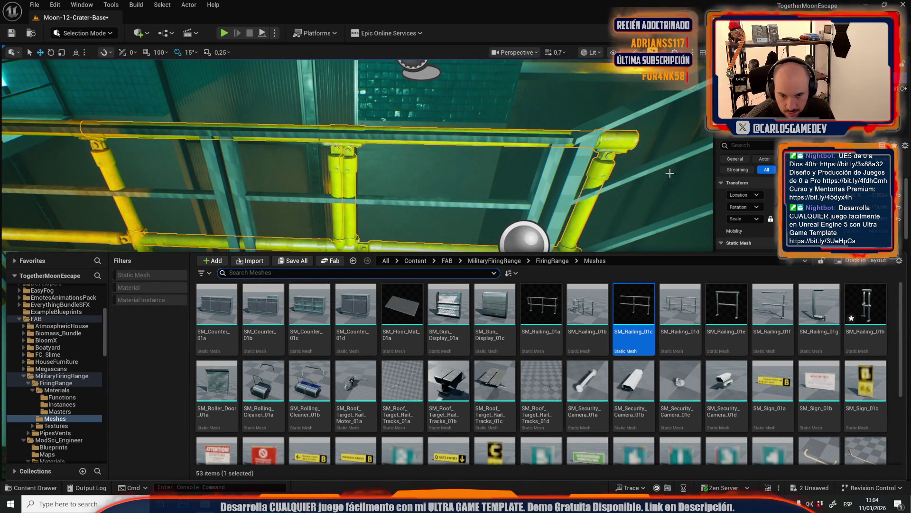
drag(593, 157, 575, 182)
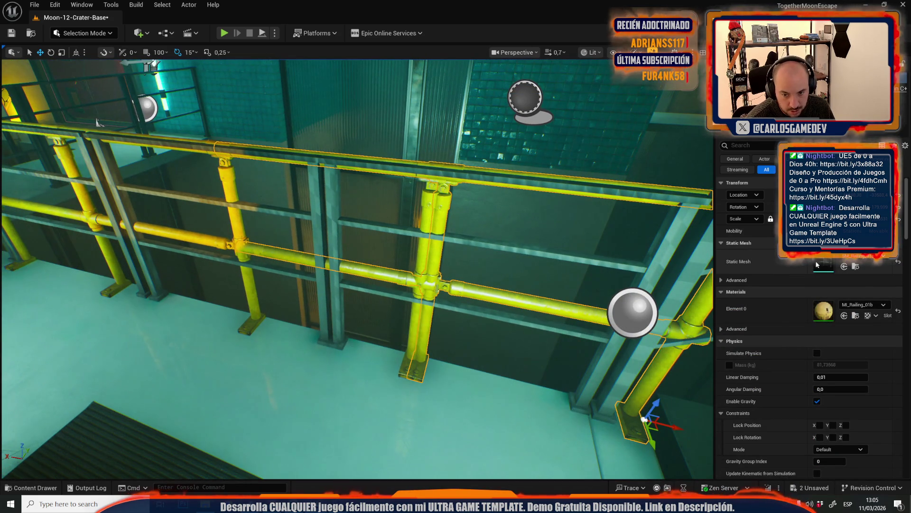
click(844, 266)
key(f)
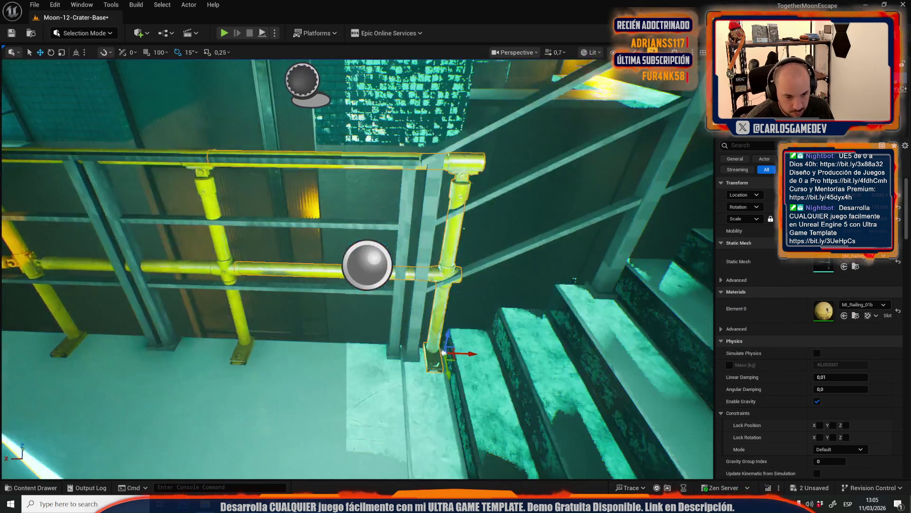
Delete the old grey railing segment in the stairwell
scroll(380, 275, up, 3)
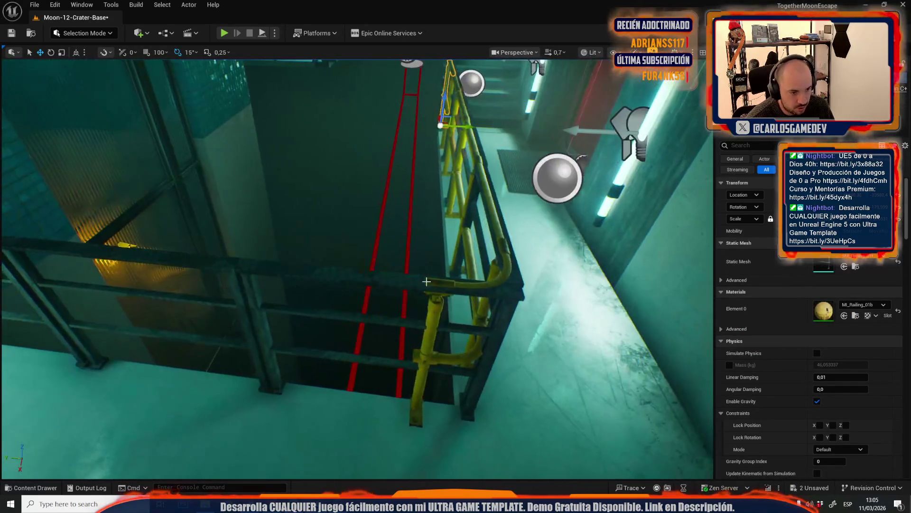
click(423, 275)
drag(521, 276, 380, 280)
key(Escape)
mouse_move(258, 313)
mouse_down()
mouse_move(303, 309)
mouse_move(257, 313)
mouse_up()
click(257, 313)
key(Delete)
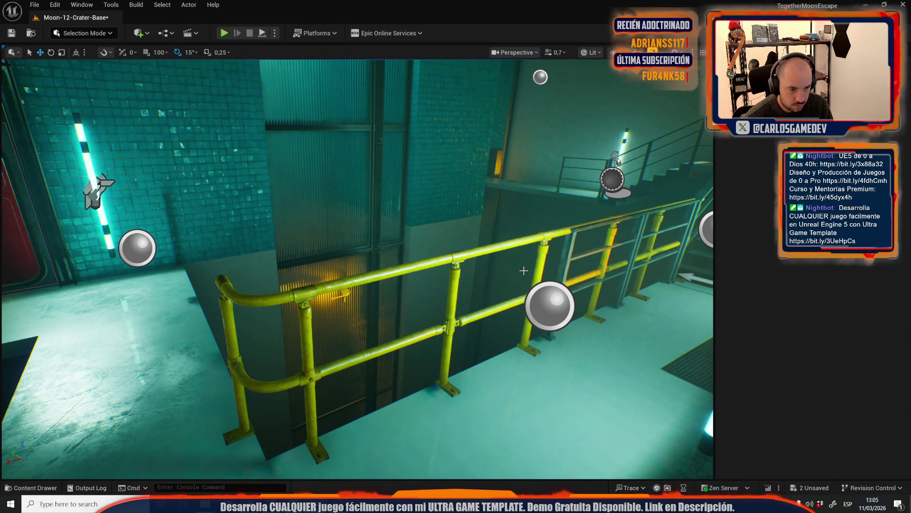
click(568, 259)
key(Escape)
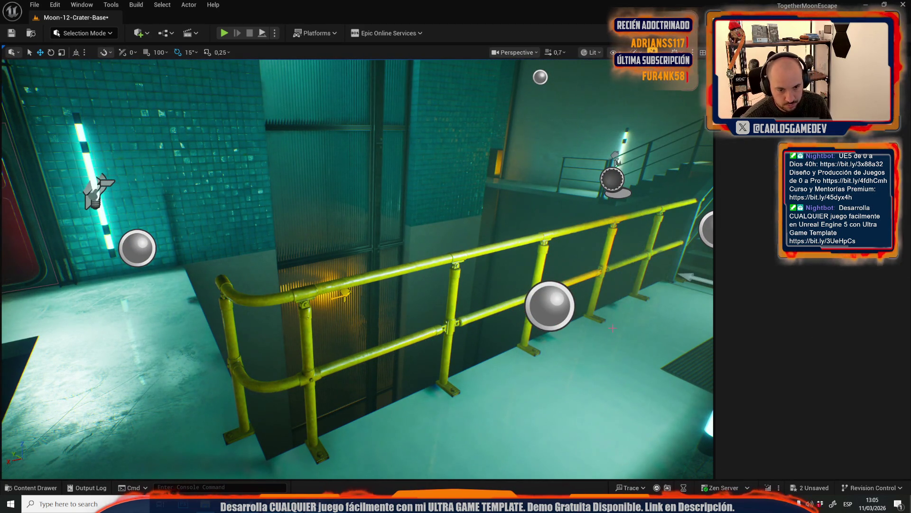
drag(568, 259, 474, 259)
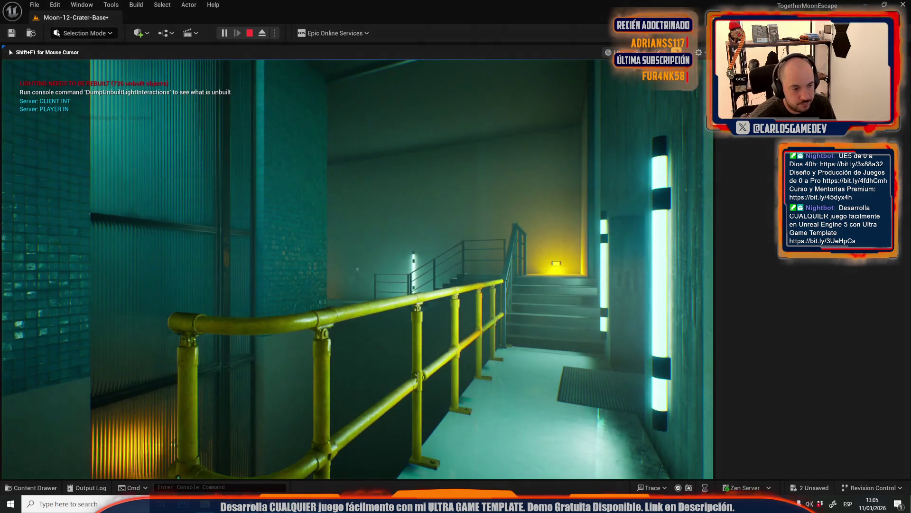
key(w)
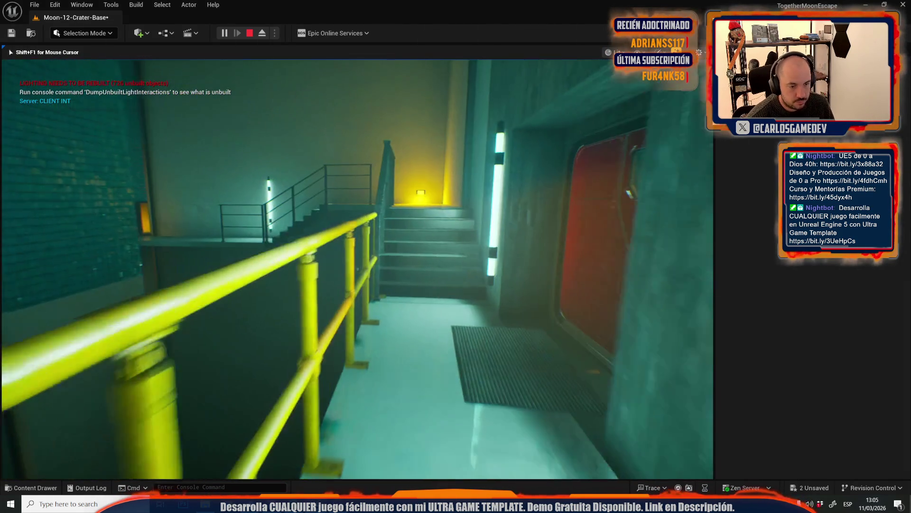
key(w)
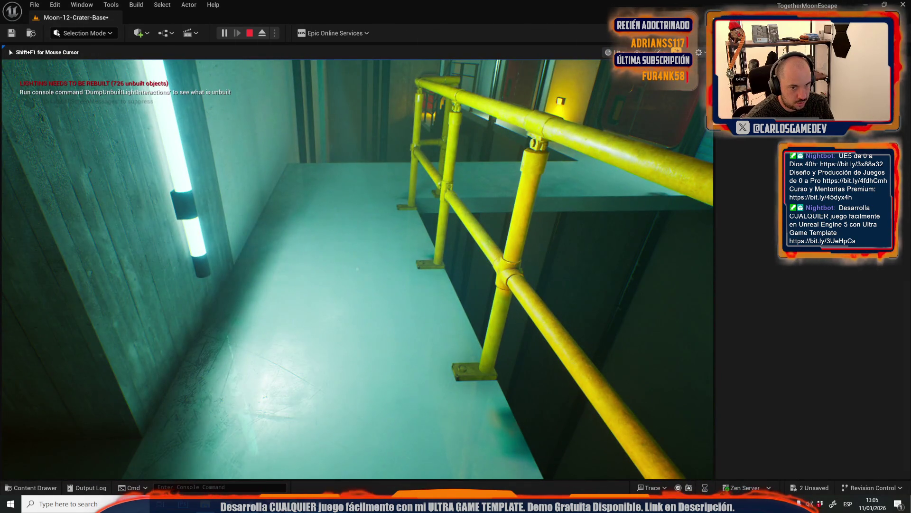
mouse_move(357, 268)
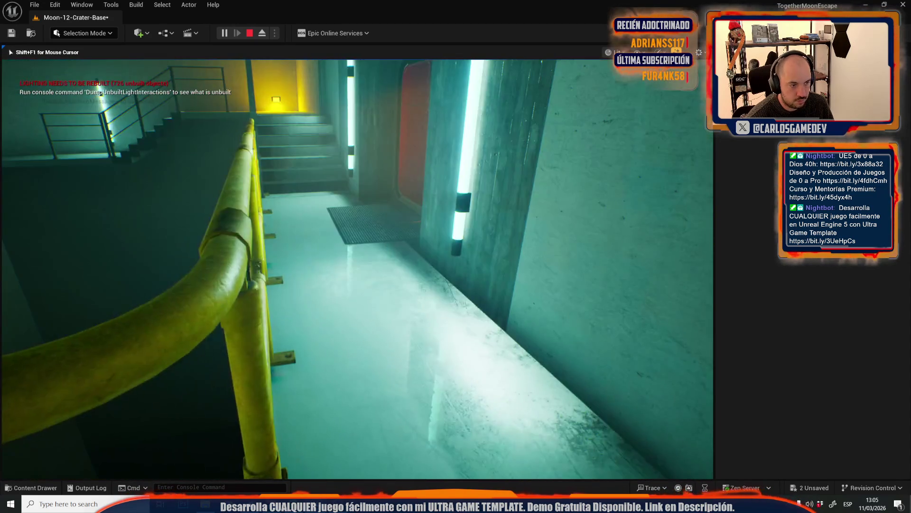
key(w)
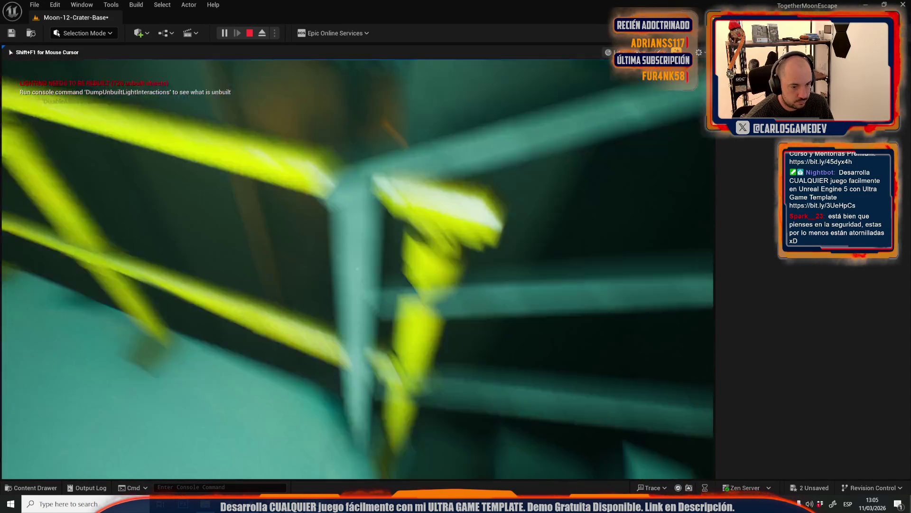
key(w)
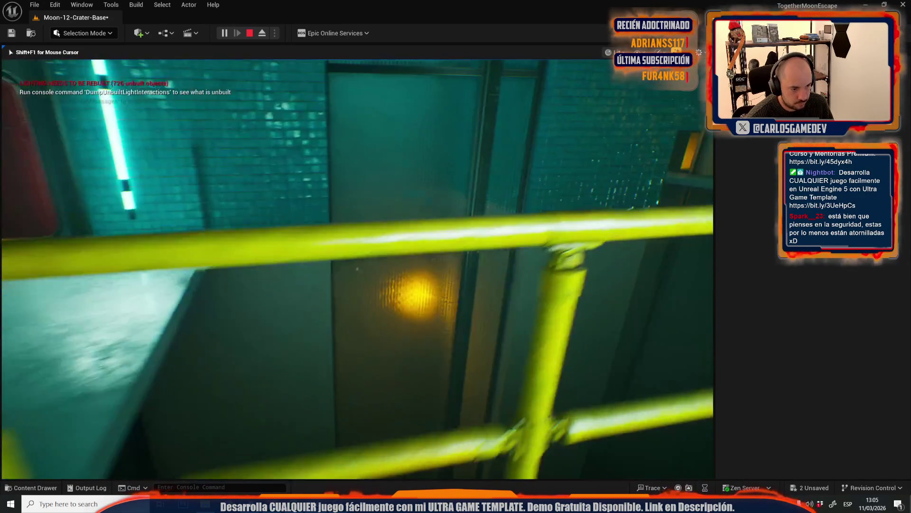
key(Escape)
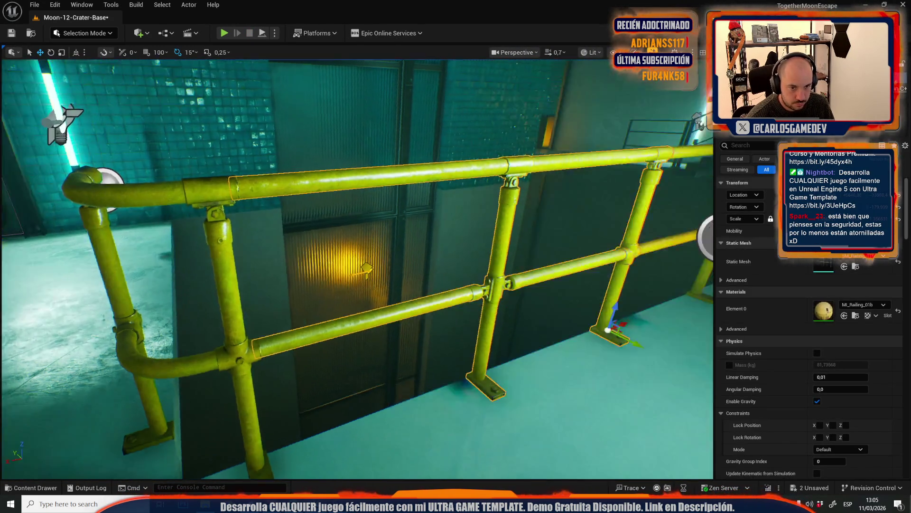
key(f)
drag(475, 266, 497, 278)
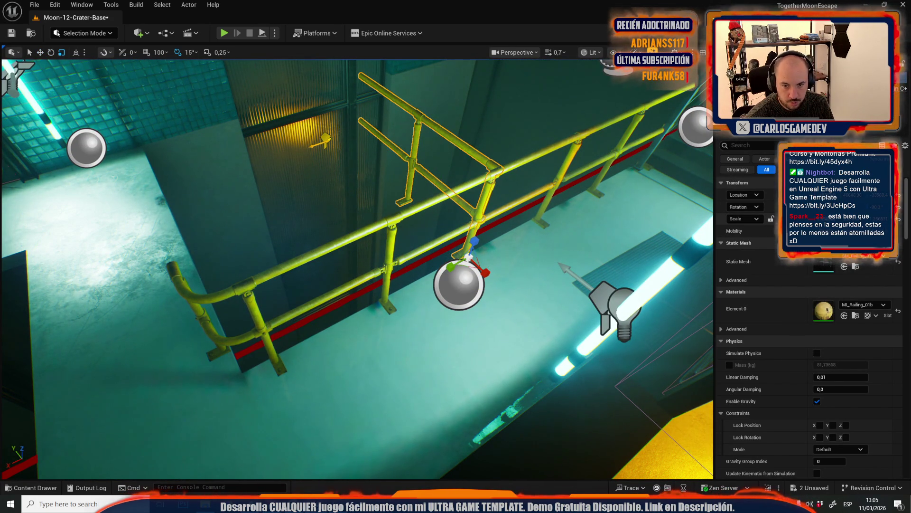
Rotate the railing section to point down-right along the stairwell, then return to the move tool
key(ctrl+z)
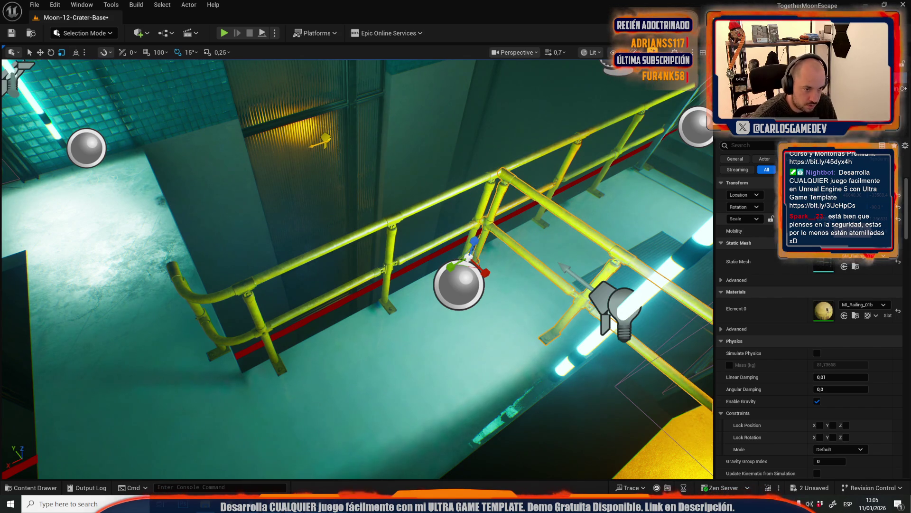
key(w)
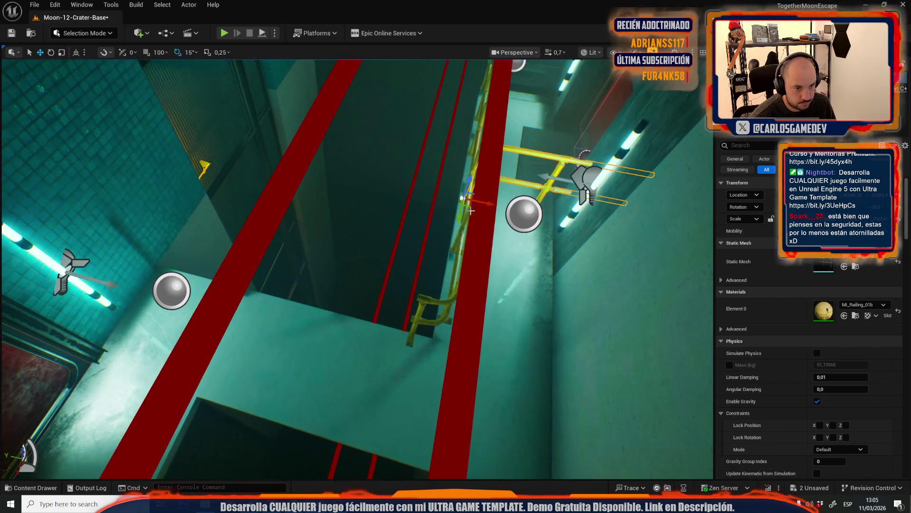